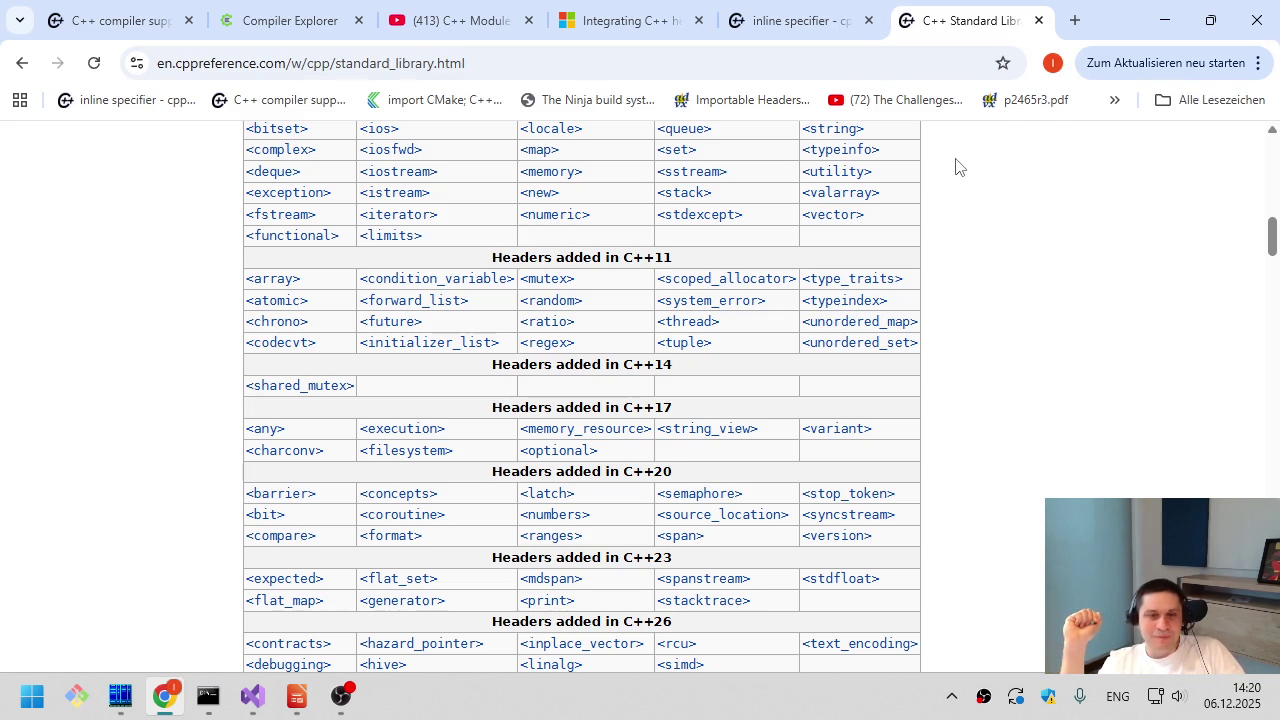
- Switch from Chrome's header table back to ab40-import-std.cpp in Visual Studio
{"action": "key", "text": "alt+Tab"}
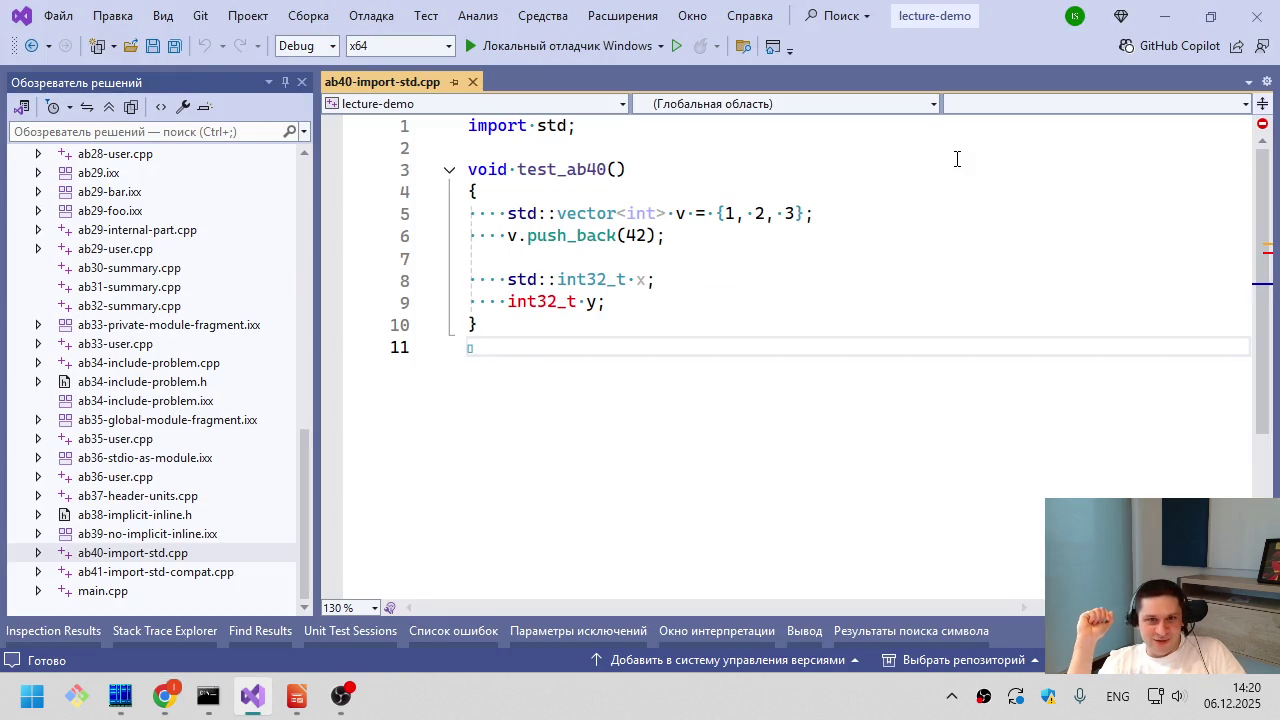
{"action": "key", "text": "ctrl+Home"}
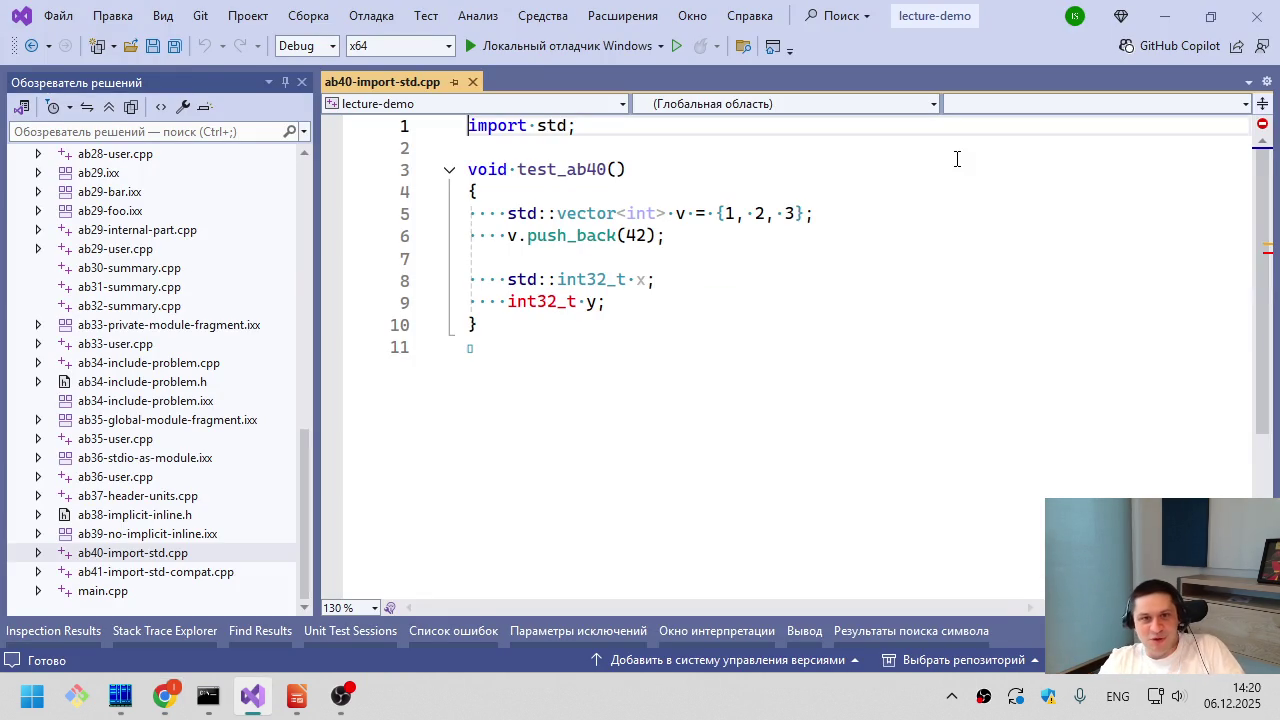
{"action": "key", "text": "ctrl+shift+Left"}
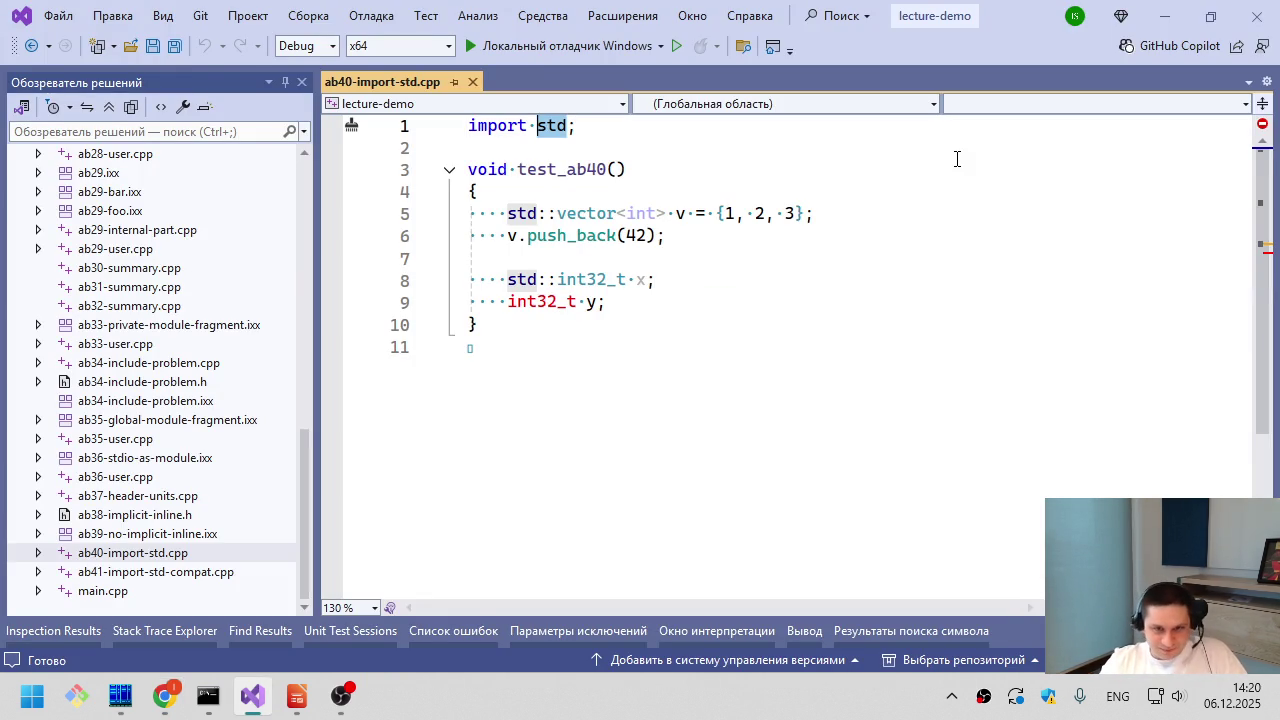
{"action": "key", "text": "Left"}
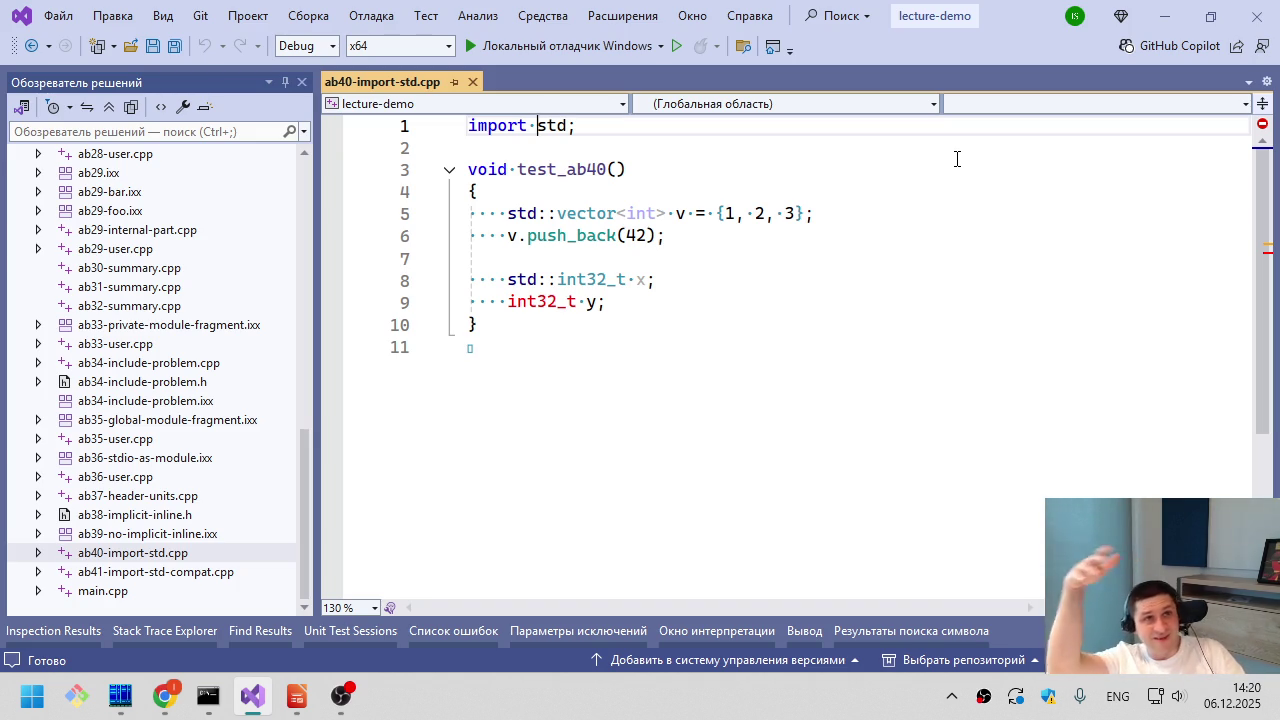
{"action": "key", "text": "ctrl+End"}
{"action": "key", "text": "Up"}
{"action": "key", "text": "Up"}
{"action": "key", "text": "Up"}
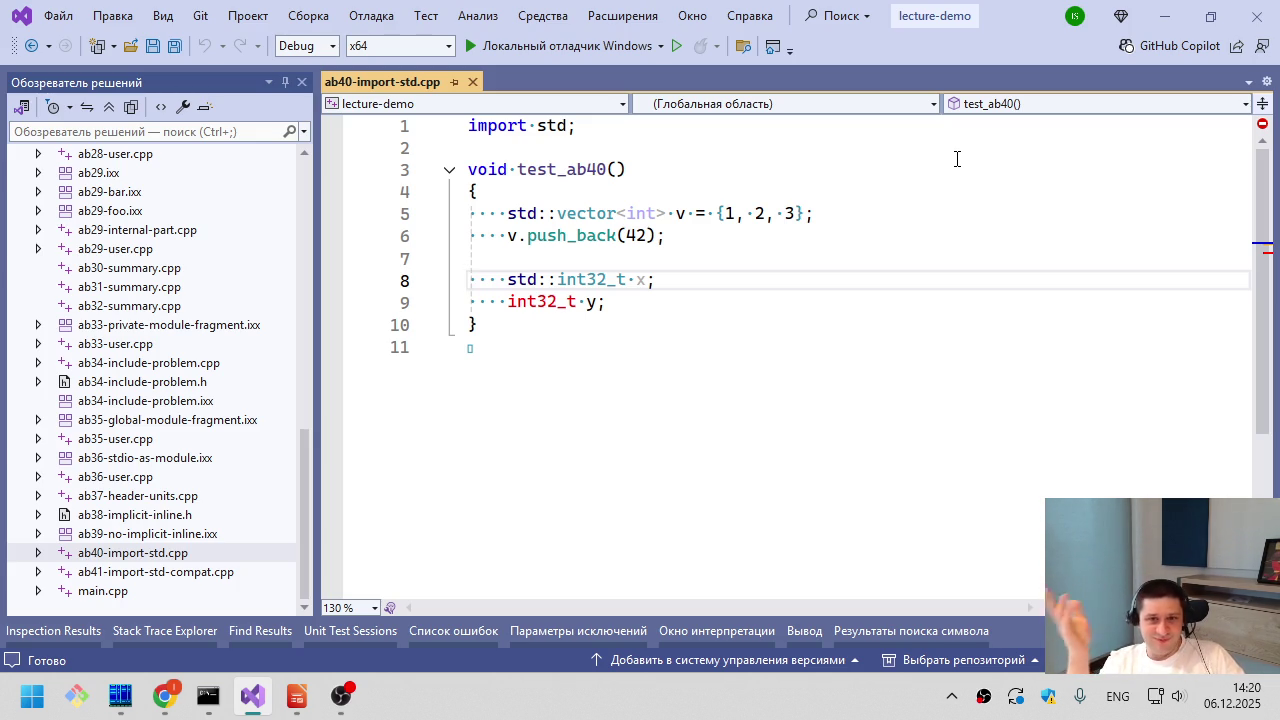
{"action": "key", "text": "ctrl+s"}
{"action": "left_click", "coordinate": [627, 149]}
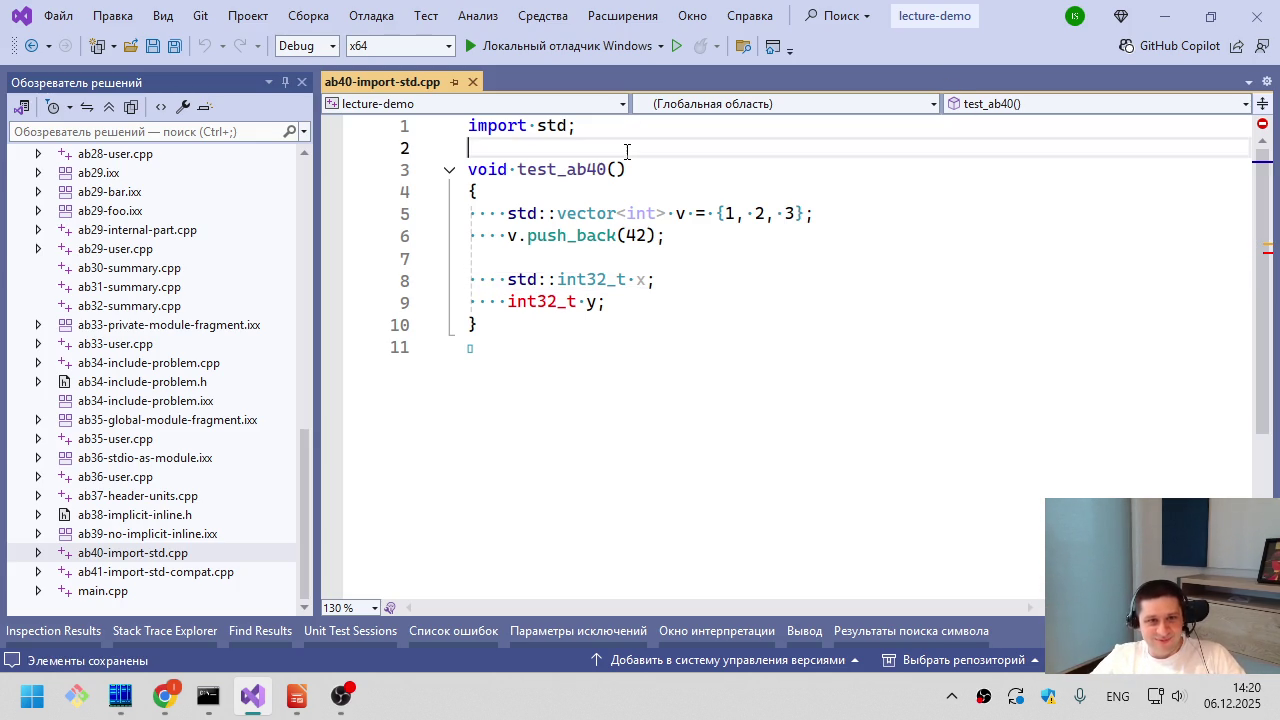
{"action": "mouse_move", "coordinate": [587, 247]}
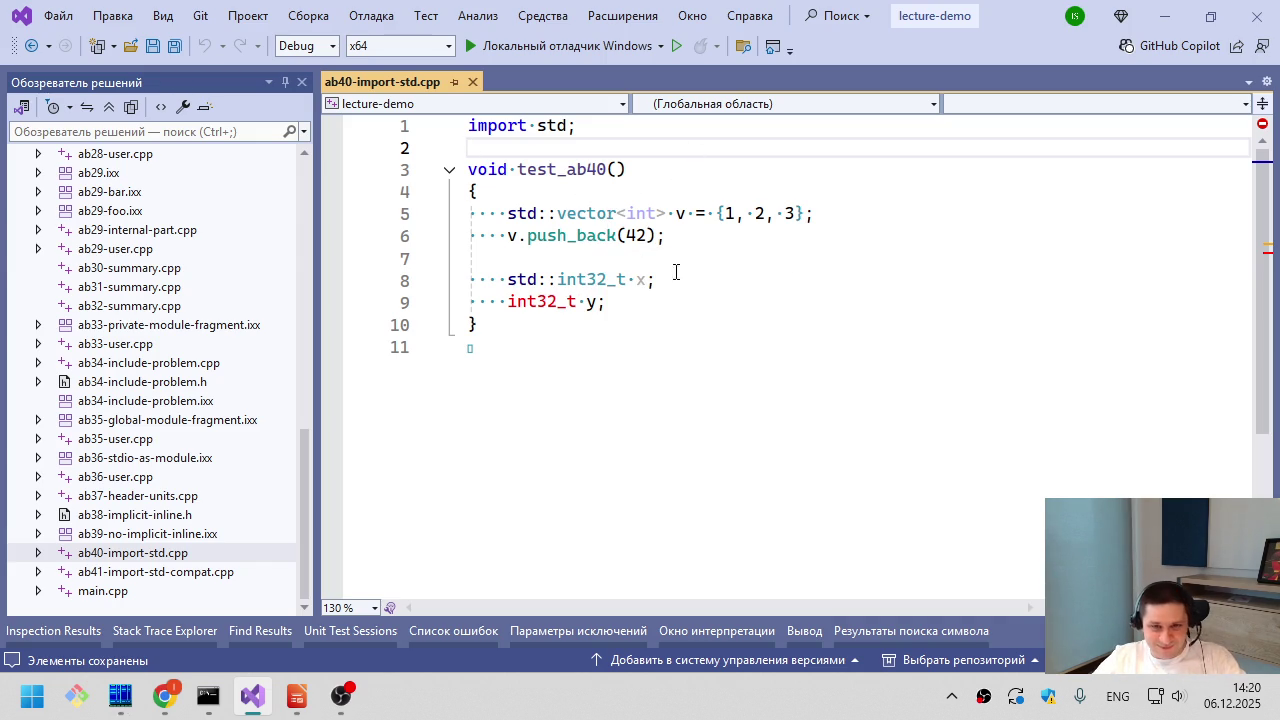
{"action": "left_click", "coordinate": [583, 200]}
{"action": "double_click", "coordinate": [584, 214]}
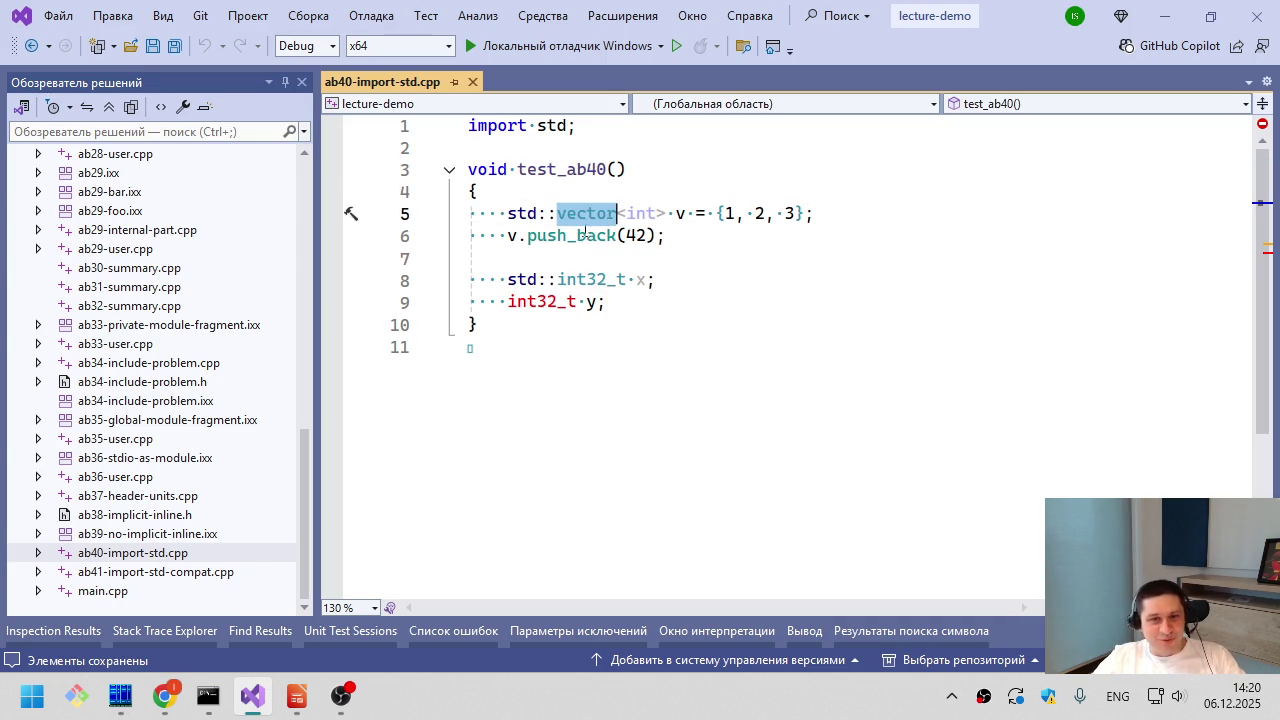
{"action": "left_click", "coordinate": [612, 282]}
{"action": "double_click", "coordinate": [615, 284]}
{"action": "left_click", "coordinate": [636, 357]}
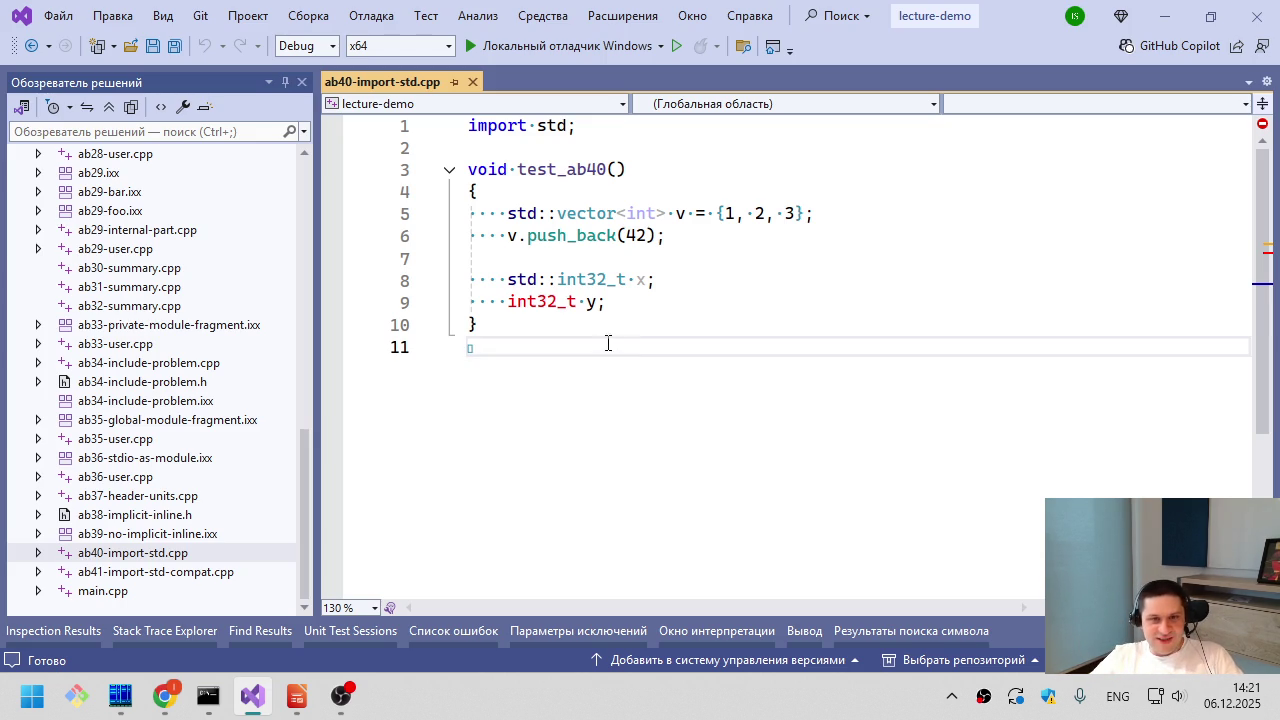
{"action": "left_click", "coordinate": [508, 304]}
{"action": "left_click", "coordinate": [549, 377]}
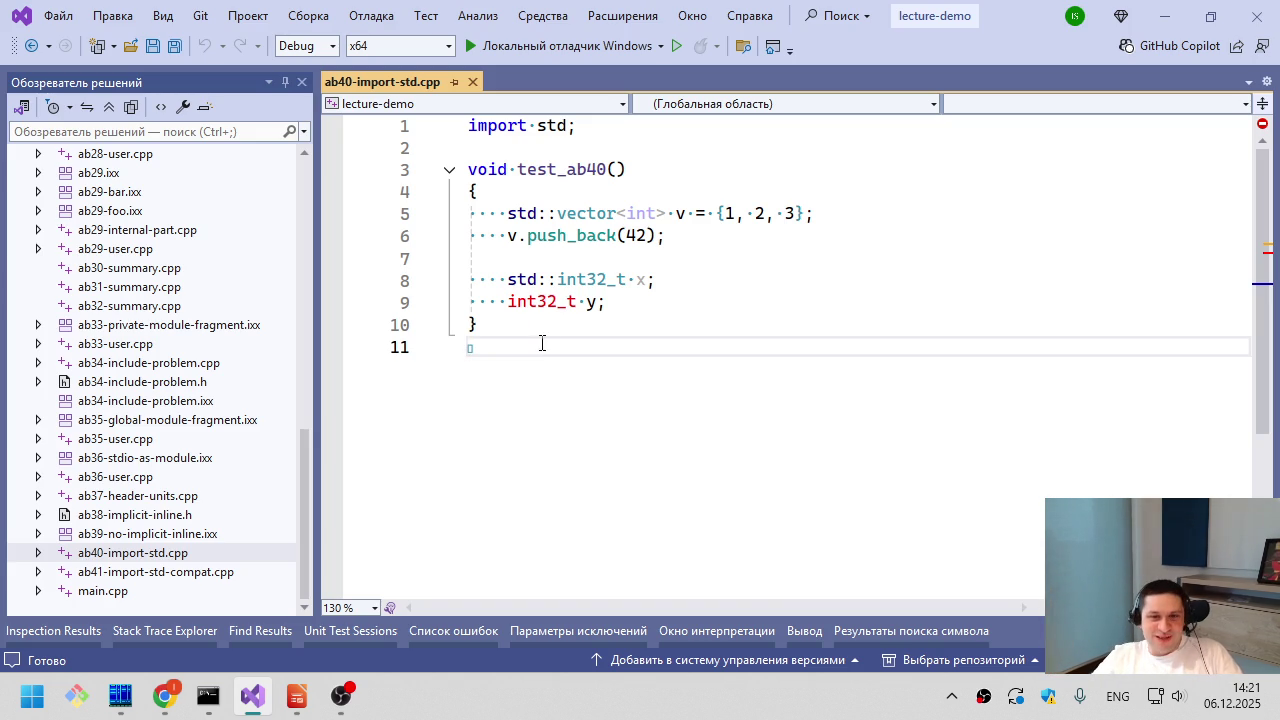
{"action": "left_click", "coordinate": [557, 280]}
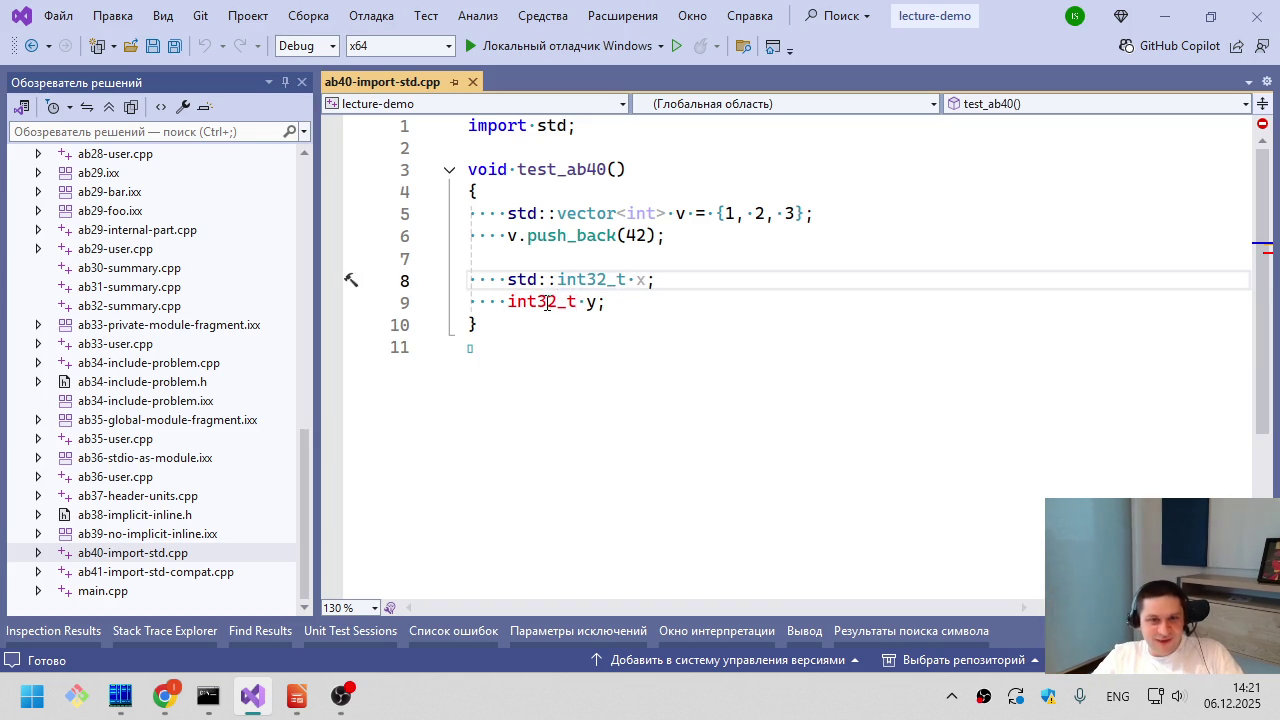
- Inspect the typedef behind int32_t on line 8, then open ab41-import-std-compat.cpp from Solution Explorer
{"action": "left_click", "coordinate": [540, 356]}
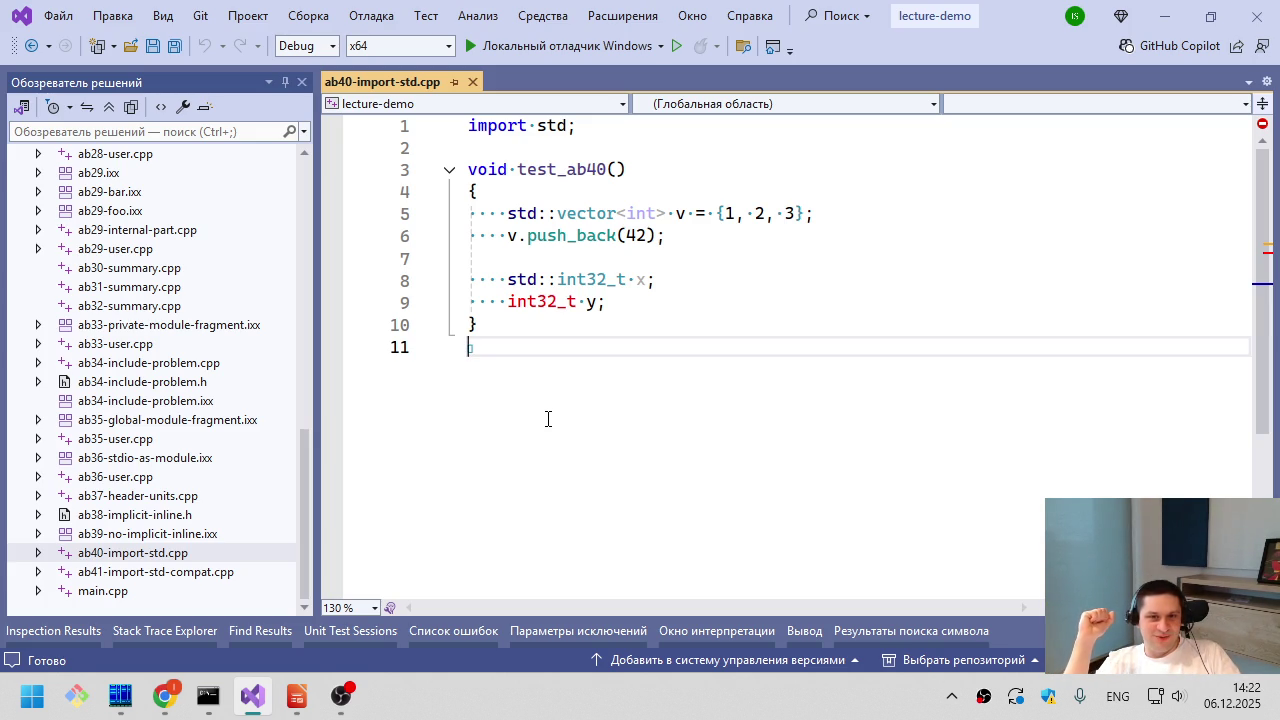
{"action": "double_click", "coordinate": [590, 280]}
{"action": "left_click", "coordinate": [630, 289]}
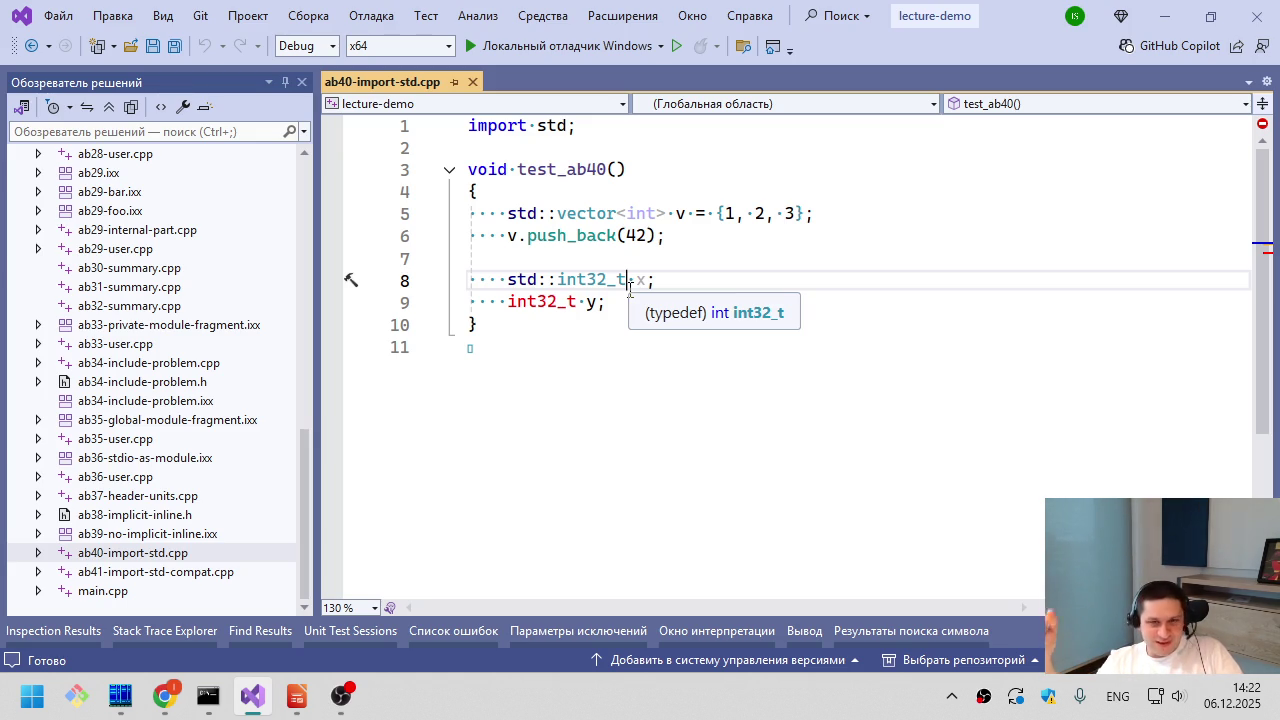
{"action": "left_click", "coordinate": [569, 126]}
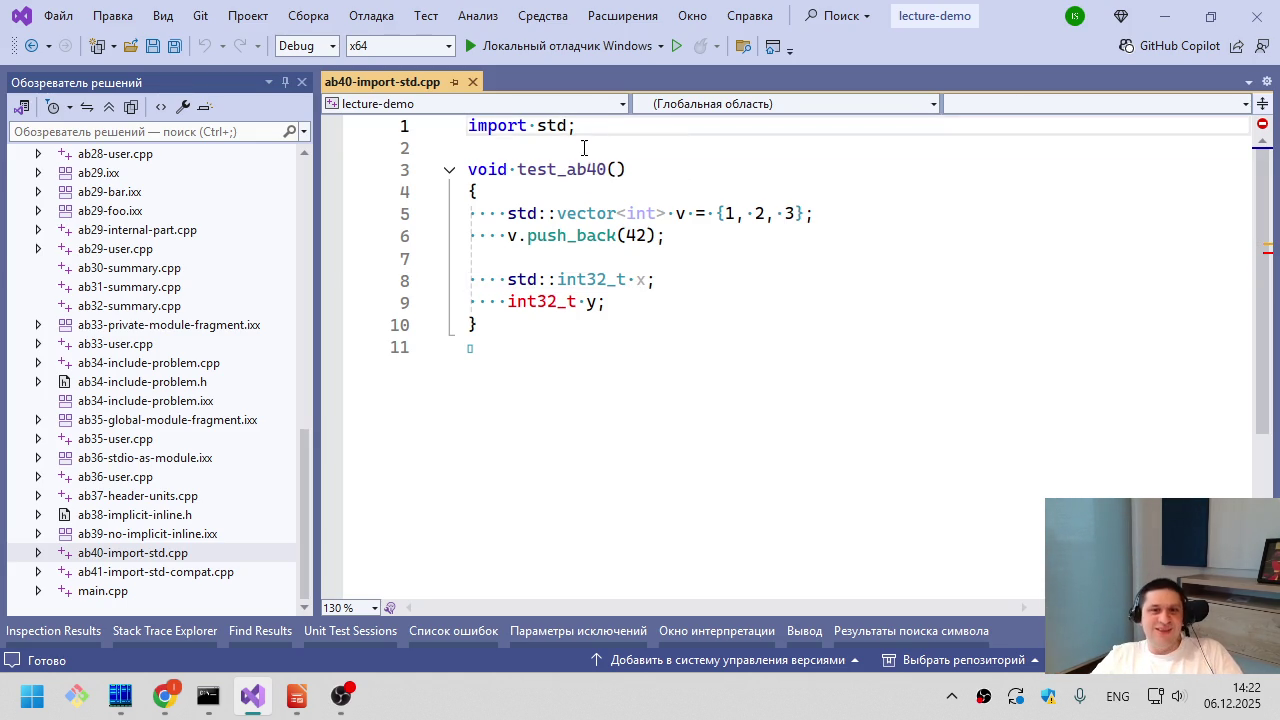
{"action": "double_click", "coordinate": [178, 572]}
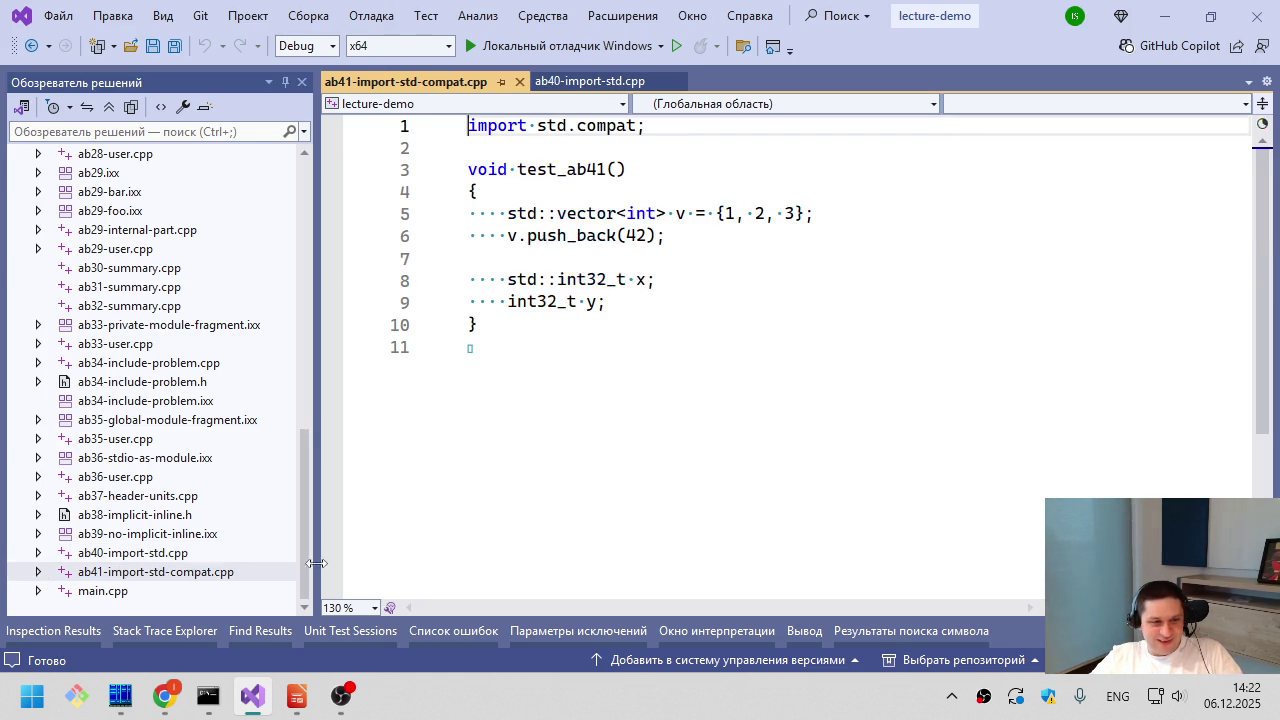
- Go to the definition of std.compat on line 1, opening std.compat.ixx
{"action": "left_click", "coordinate": [656, 148]}
{"action": "mouse_move", "coordinate": [604, 250]}
{"action": "left_click", "coordinate": [572, 328]}
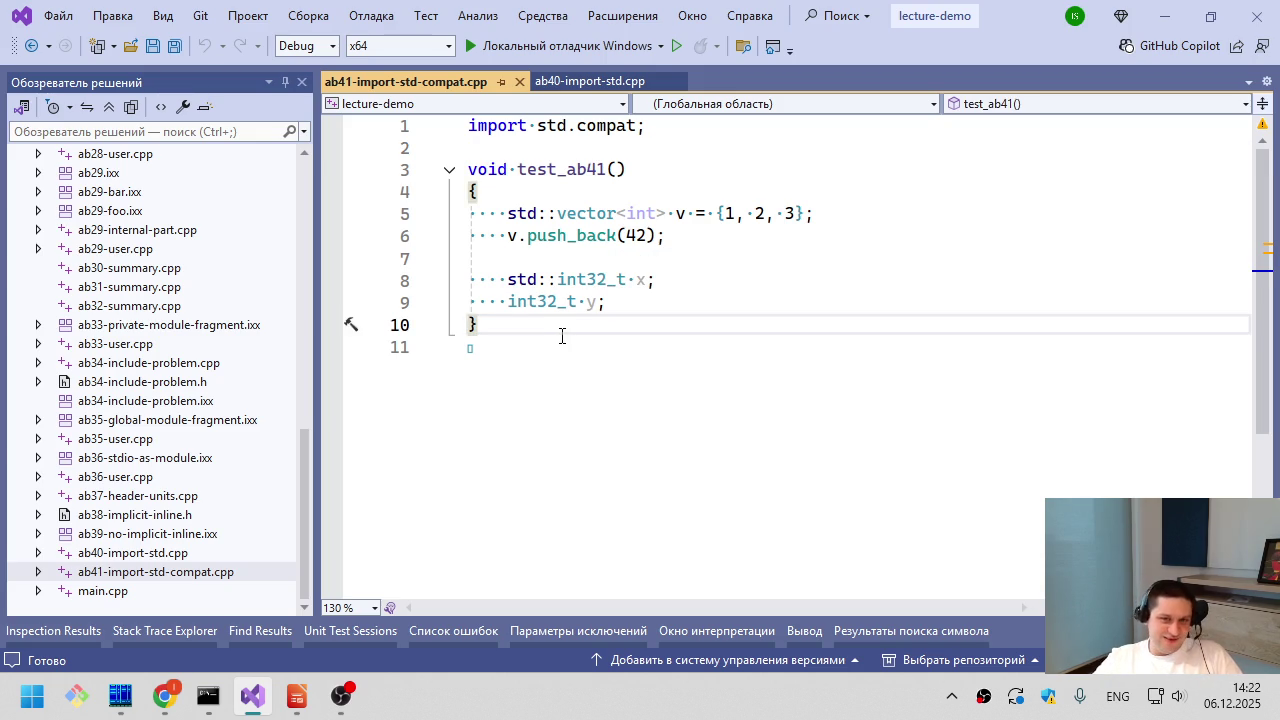
{"action": "left_click", "coordinate": [562, 336]}
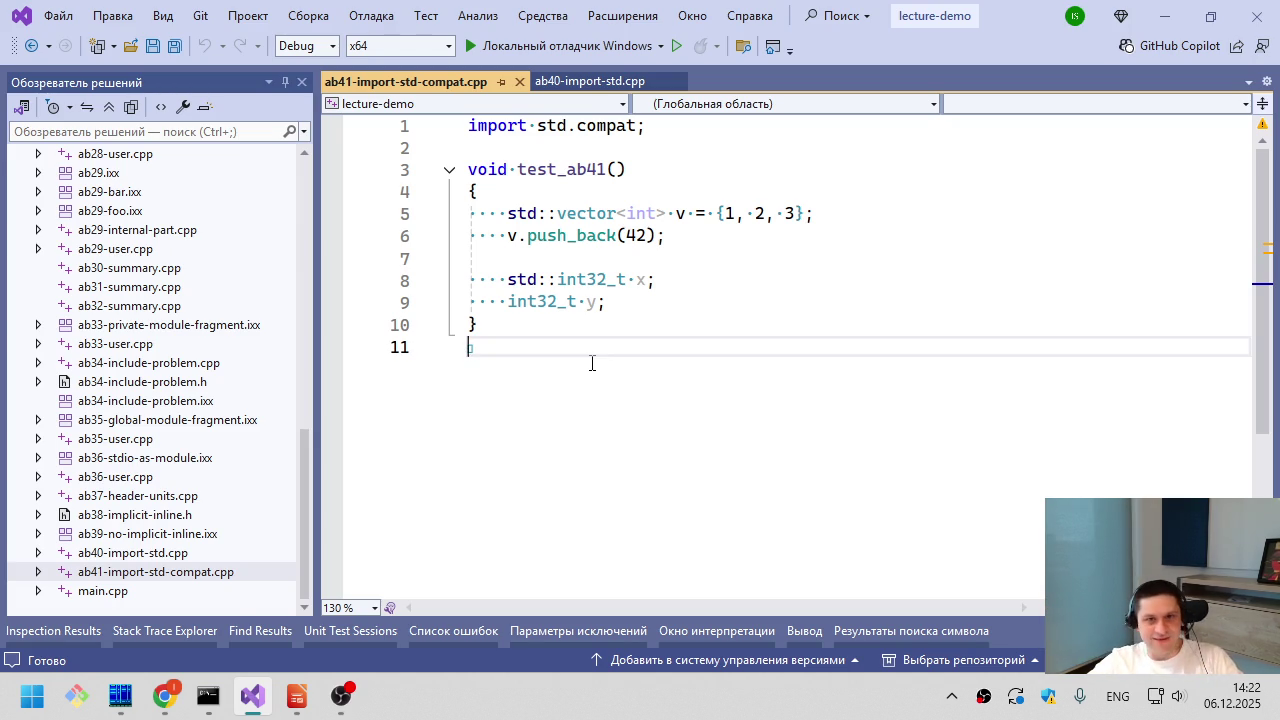
{"action": "left_click", "coordinate": [615, 128], "text": "ctrl"}
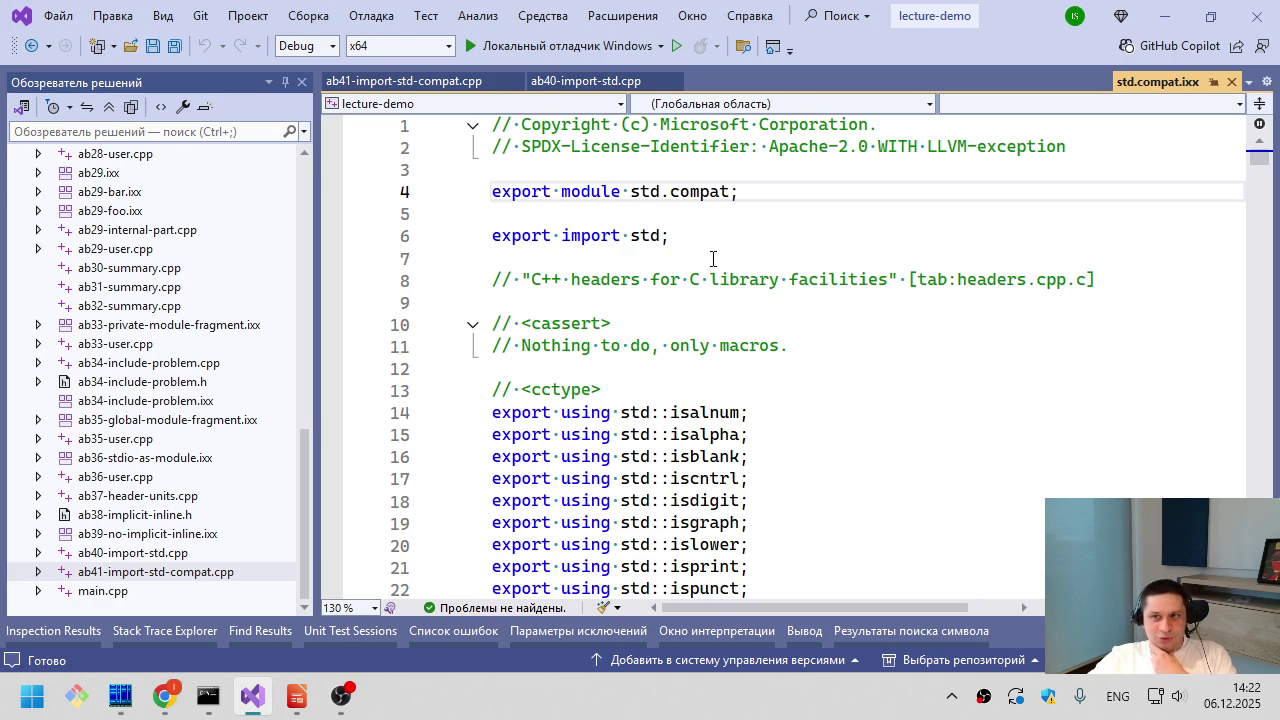
- Highlight std.compat in the module declaration and the export import std line
{"action": "left_click", "coordinate": [757, 191], "text": "shift"}
{"action": "mouse_move", "coordinate": [694, 238]}
{"action": "left_mouse_down"}
{"action": "mouse_move", "coordinate": [568, 235]}
{"action": "mouse_move", "coordinate": [664, 235]}
{"action": "left_mouse_up"}
{"action": "left_click", "coordinate": [621, 235]}
{"action": "left_click", "coordinate": [571, 232]}
{"action": "left_click", "coordinate": [670, 235]}
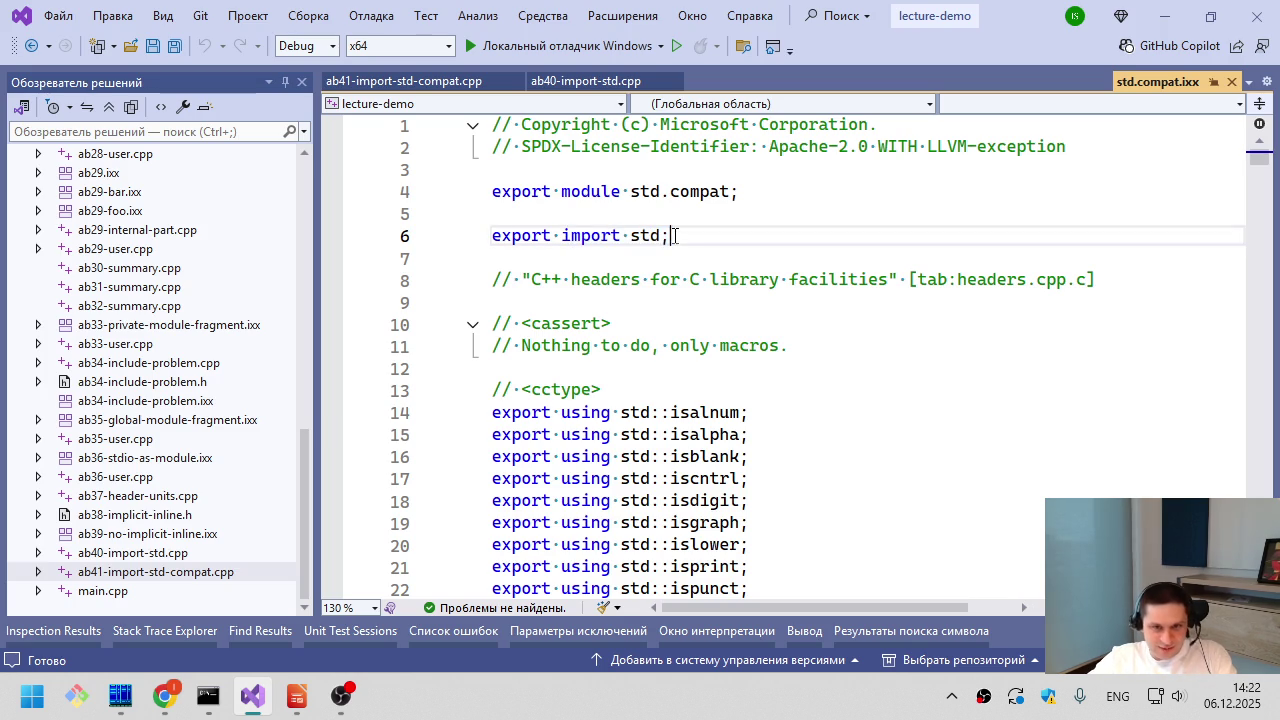
- Scroll through the exported C library names such as the cctype exports, then close std.compat.ixx
{"action": "scroll", "coordinate": [678, 236], "scroll_direction": "down", "scroll_amount": 2}
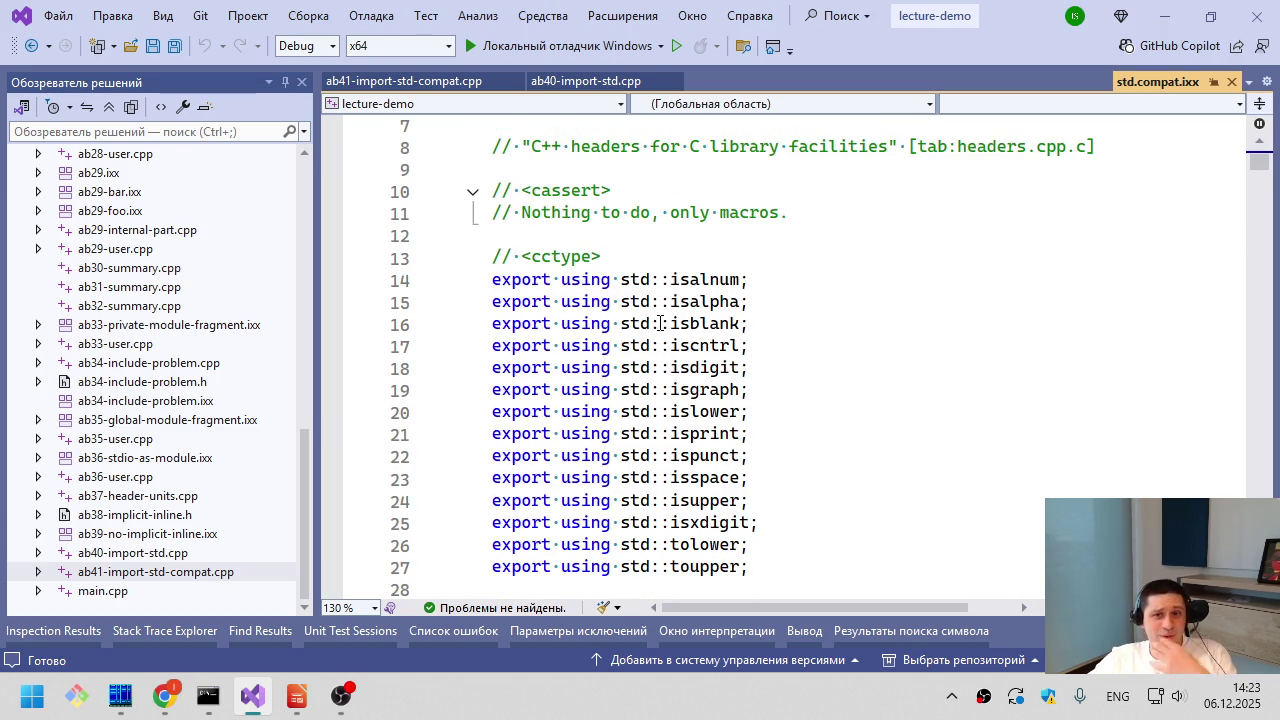
{"action": "scroll", "coordinate": [662, 325], "scroll_direction": "down", "scroll_amount": 2}
{"action": "scroll", "coordinate": [665, 333], "scroll_direction": "down", "scroll_amount": 1}
{"action": "scroll", "coordinate": [771, 200], "scroll_direction": "up", "scroll_amount": 1}
{"action": "left_click_drag", "start_coordinate": [771, 125], "coordinate": [827, 460]}
{"action": "left_click", "coordinate": [827, 465]}
{"action": "scroll", "coordinate": [827, 465], "scroll_direction": "down", "scroll_amount": 5}
{"action": "scroll", "coordinate": [743, 463], "scroll_direction": "down", "scroll_amount": 7}
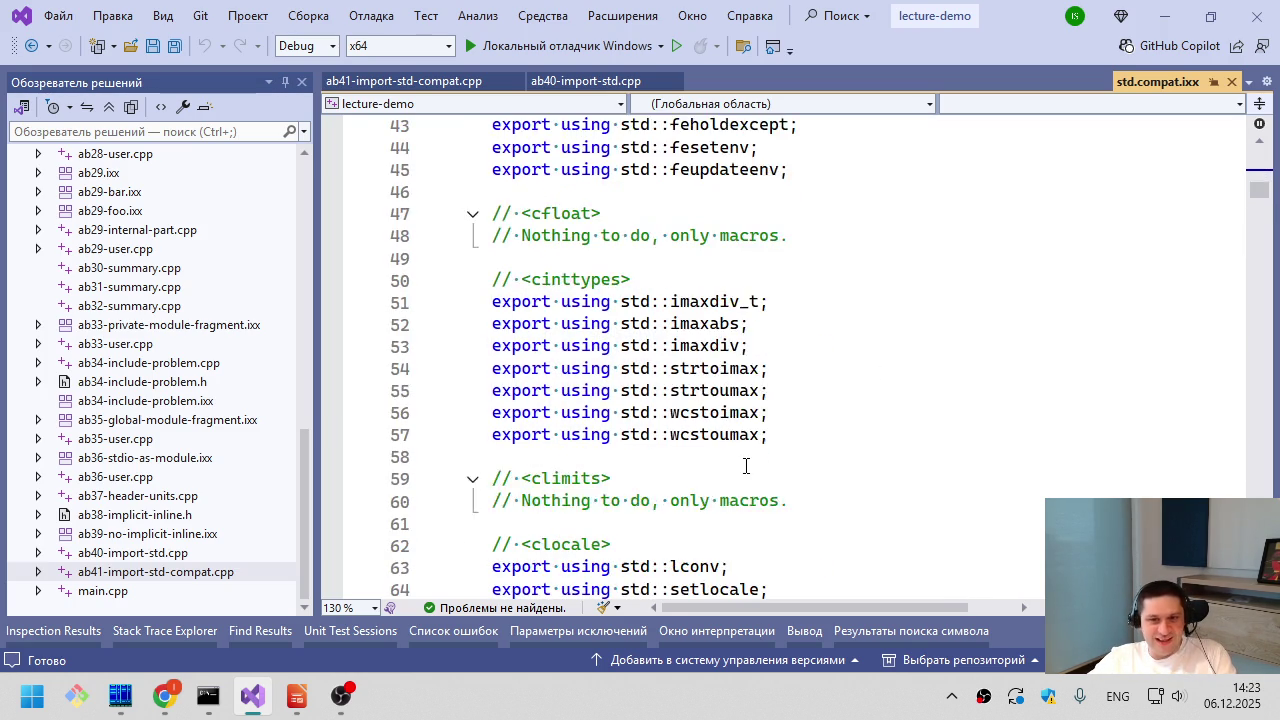
{"action": "scroll", "coordinate": [627, 324], "scroll_direction": "down", "scroll_amount": 20}
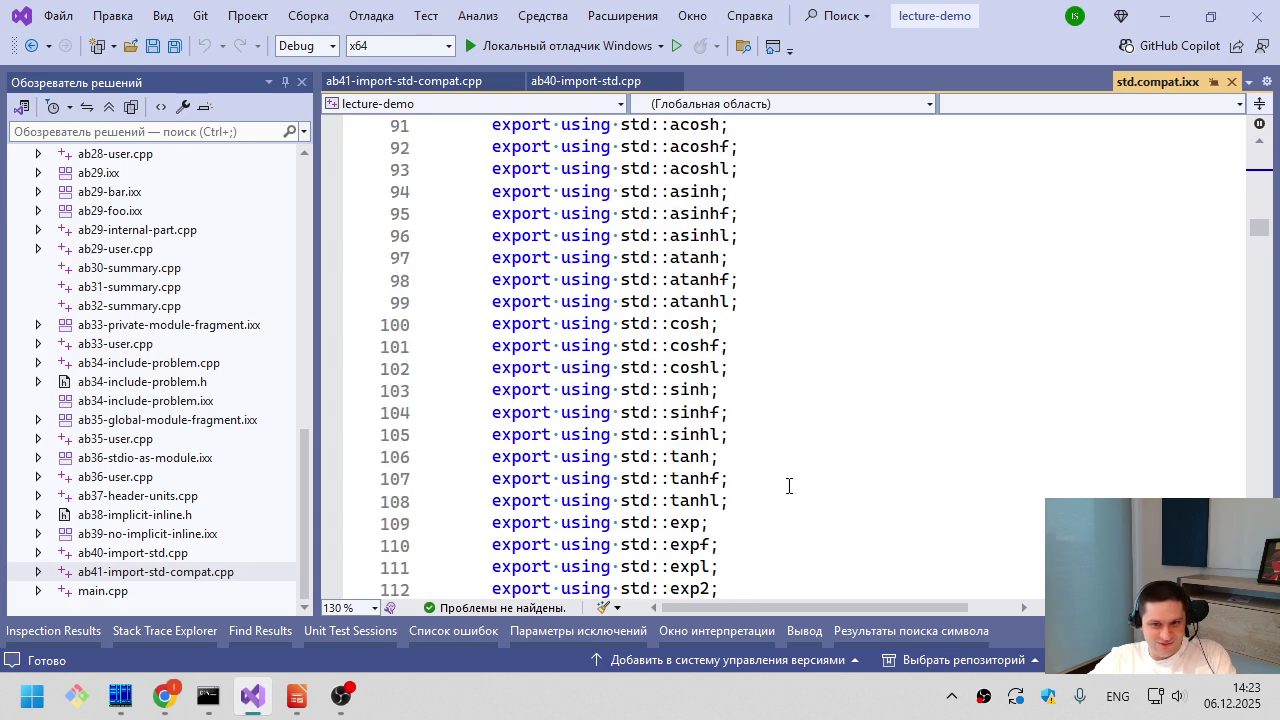
{"action": "scroll", "coordinate": [980, 384], "scroll_direction": "down", "scroll_amount": 3}
{"action": "mouse_move", "coordinate": [1258, 253]}
{"action": "left_mouse_down"}
{"action": "mouse_move", "coordinate": [1265, 585]}
{"action": "mouse_move", "coordinate": [1265, 570]}
{"action": "left_mouse_up"}
{"action": "left_click", "coordinate": [1231, 81]}
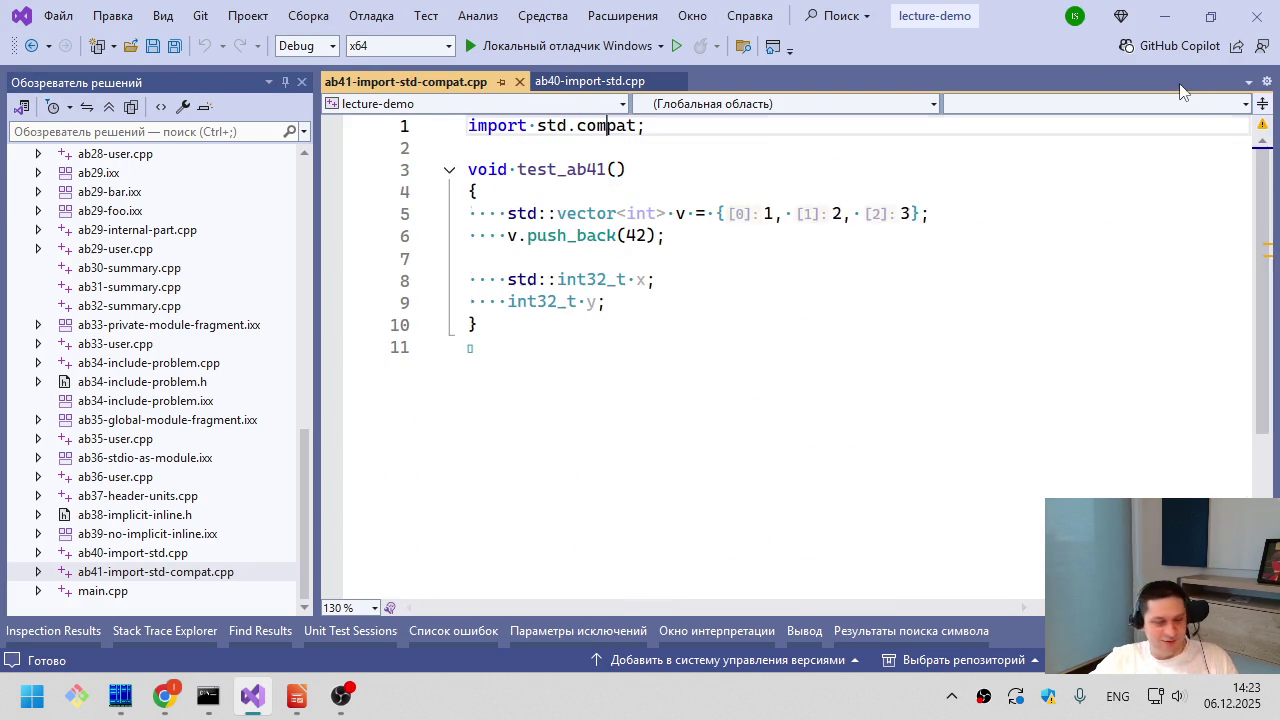
- Close ab41-import-std-compat.cpp and return to line 2 of ab40-import-std.cpp
{"action": "left_click", "coordinate": [659, 423]}
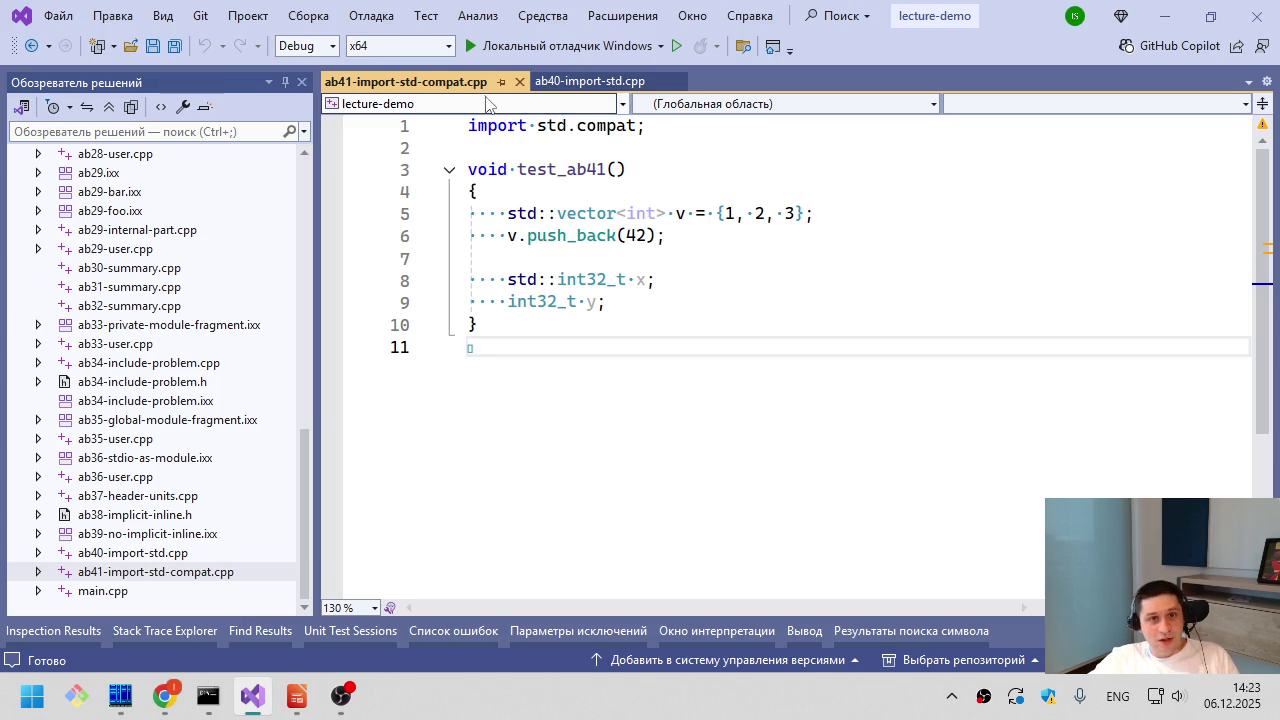
{"action": "middle_click", "coordinate": [455, 88]}
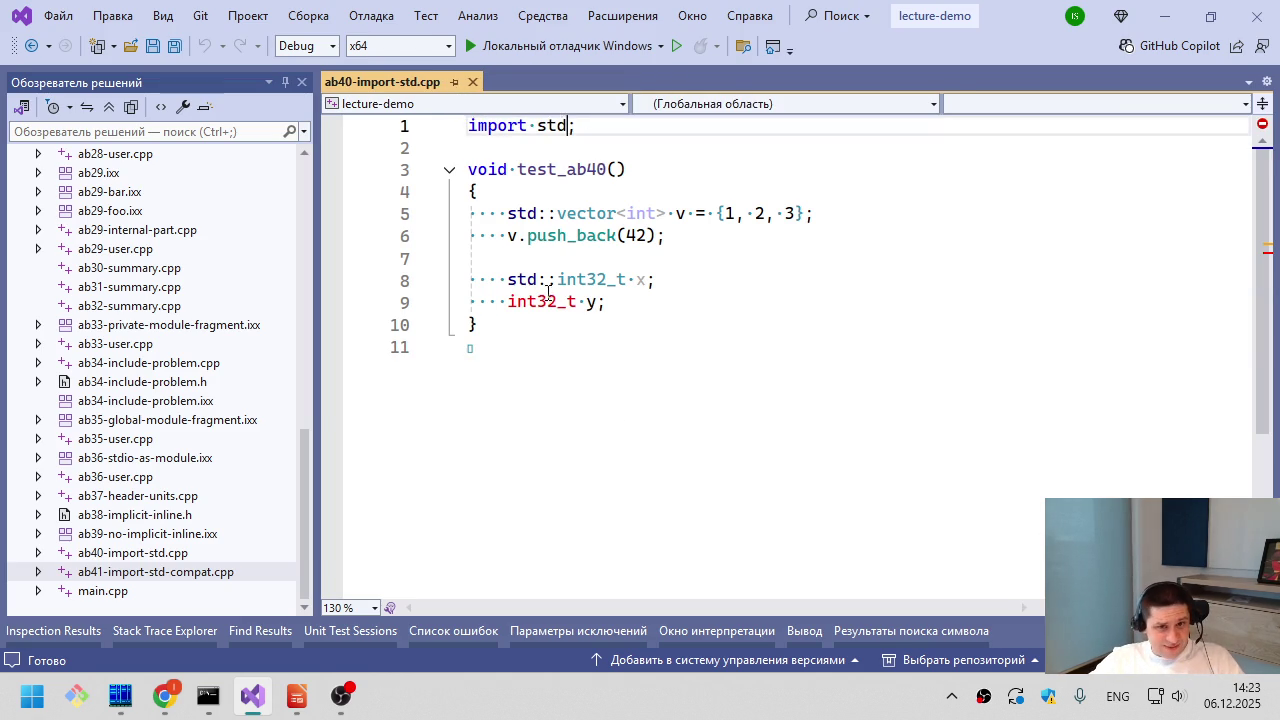
{"action": "left_click", "coordinate": [638, 150]}
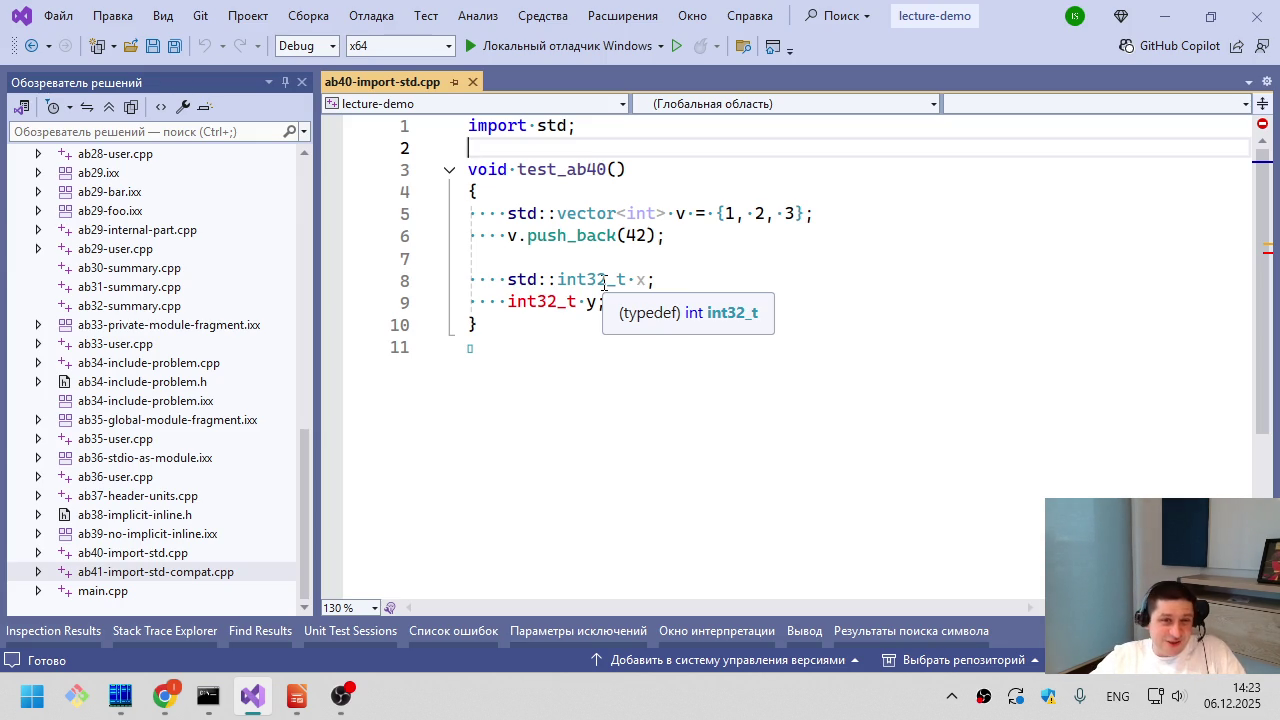
- Add a using namespace std; line, delete it again, save the file, and switch to Chrome
{"action": "key", "text": "Return"}
{"action": "type", "text": "using namespace std;"}
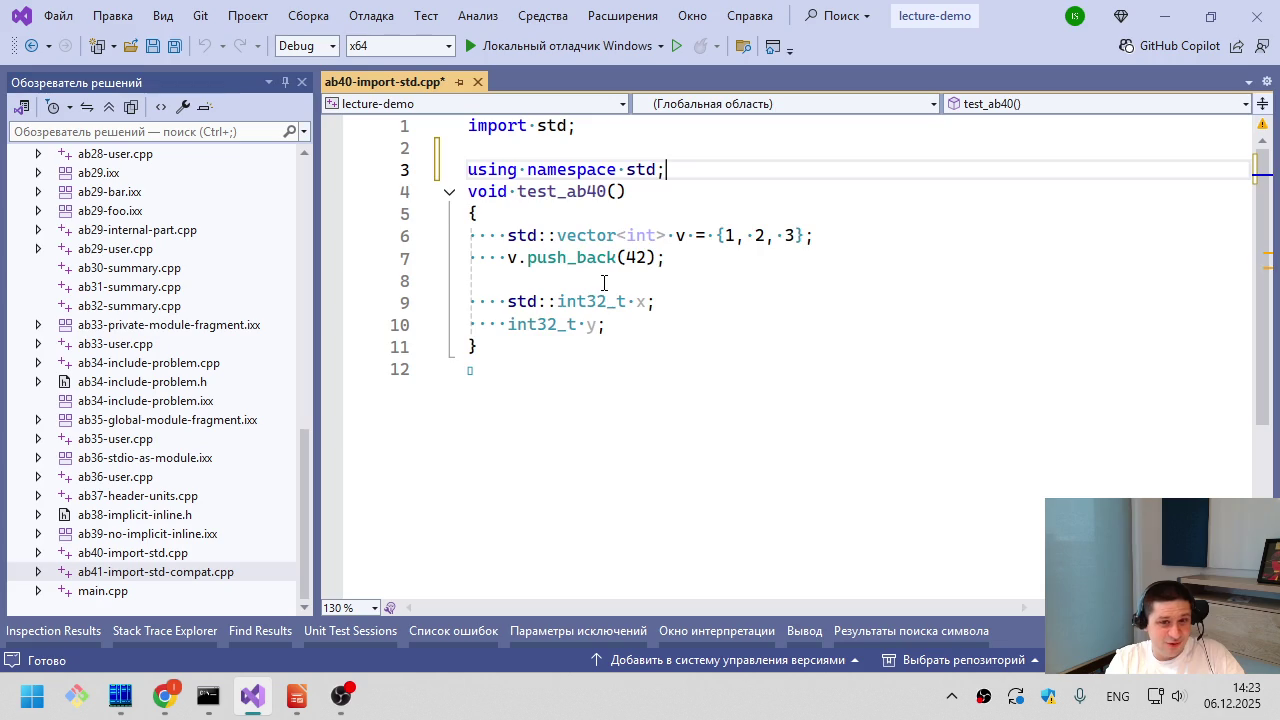
{"action": "key", "text": "Return"}
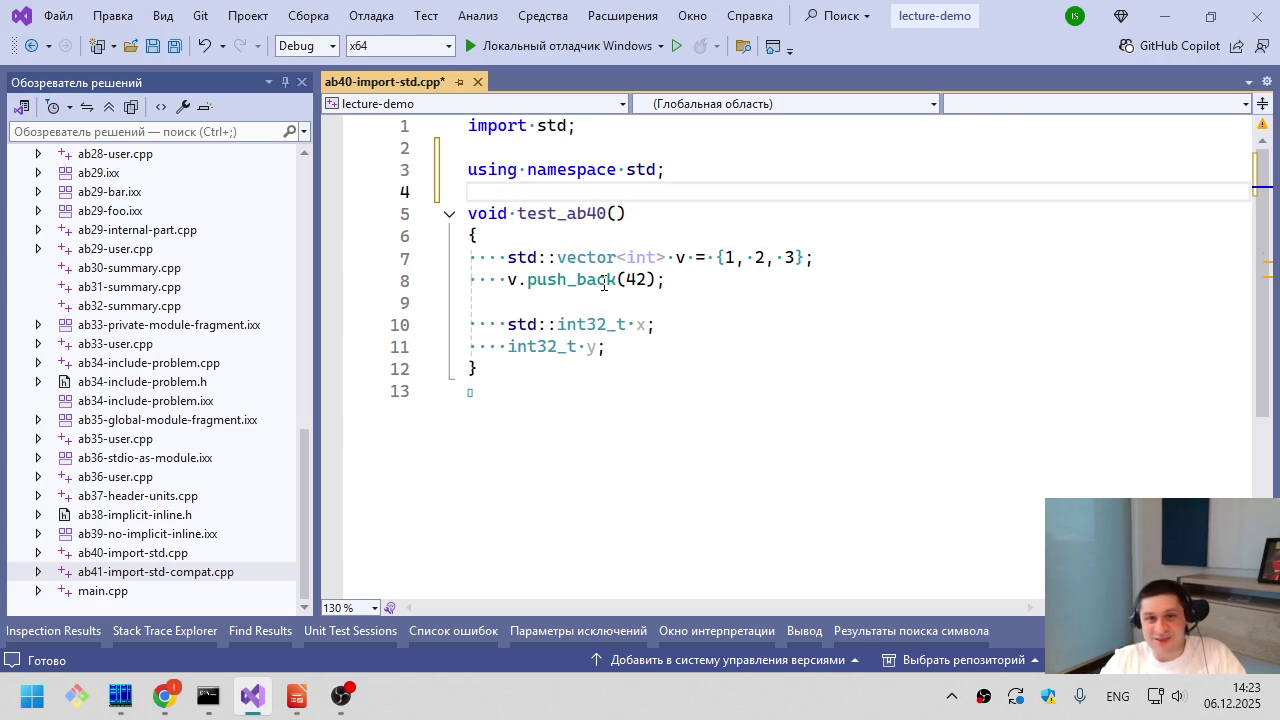
{"action": "key", "text": "shift+Up"}
{"action": "key", "text": "Delete"}
{"action": "key", "text": "Delete"}
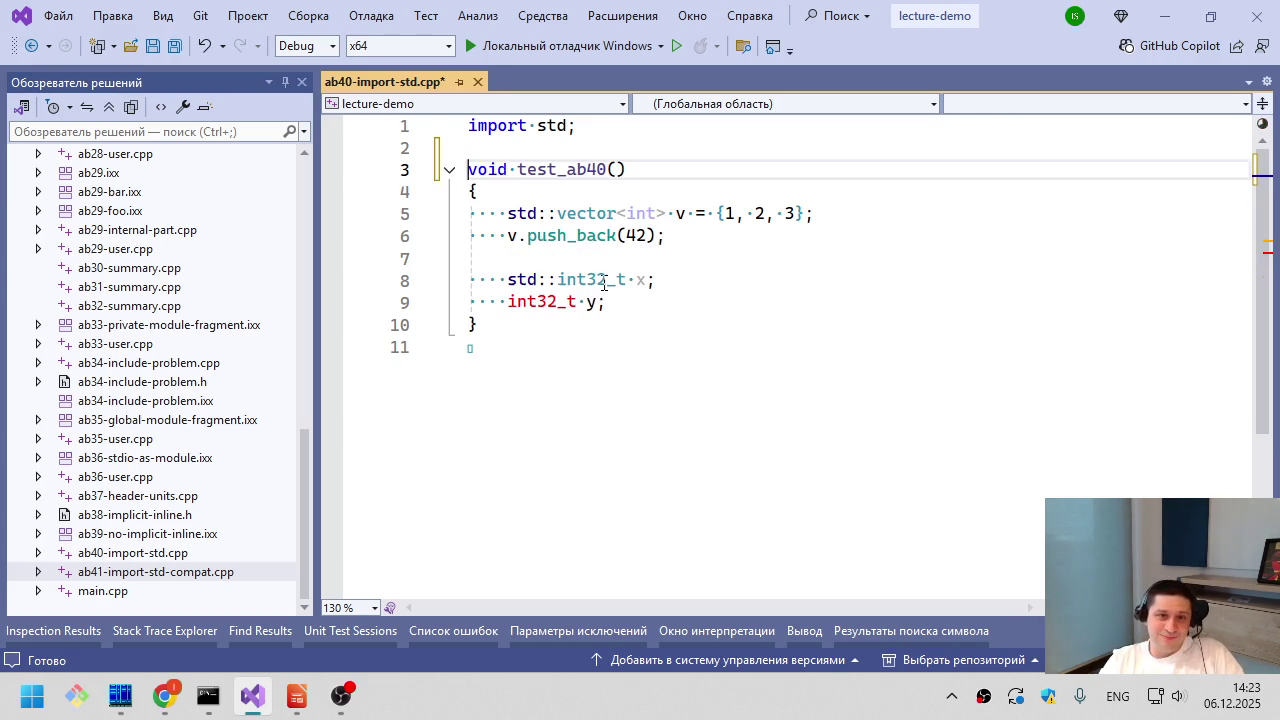
{"action": "key", "text": "ctrl+s"}
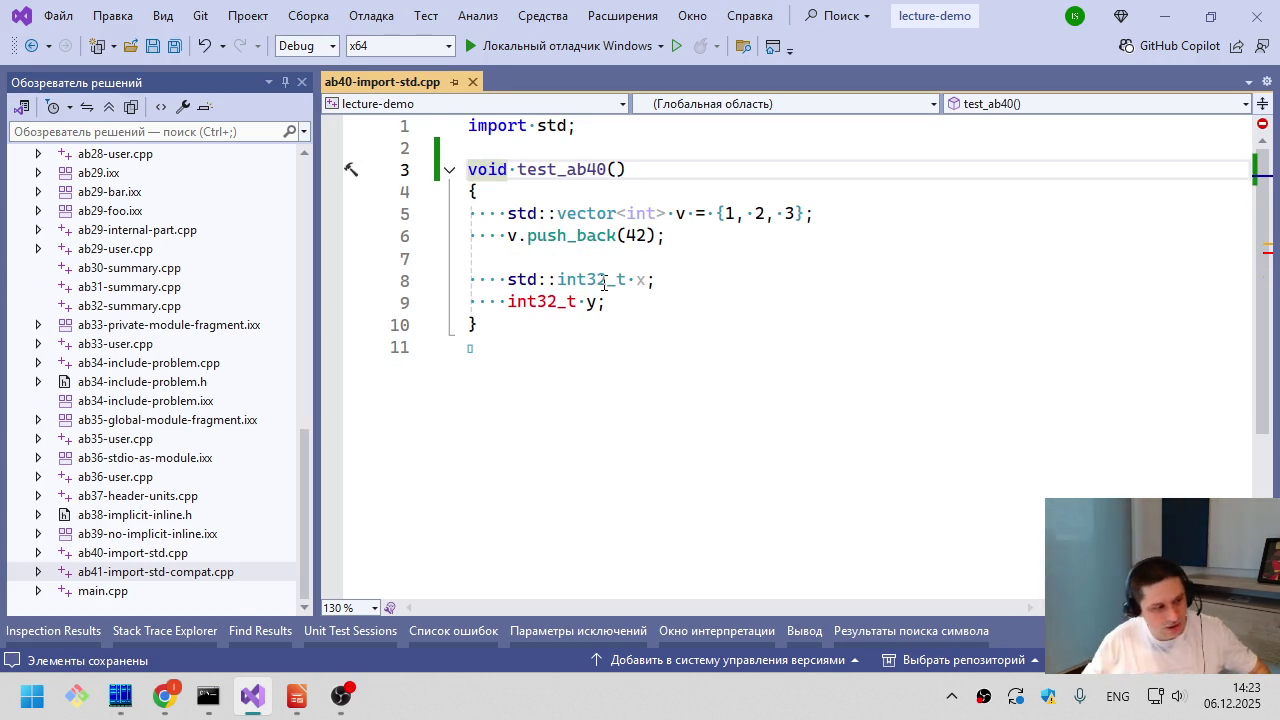
{"action": "left_click", "coordinate": [492, 353]}
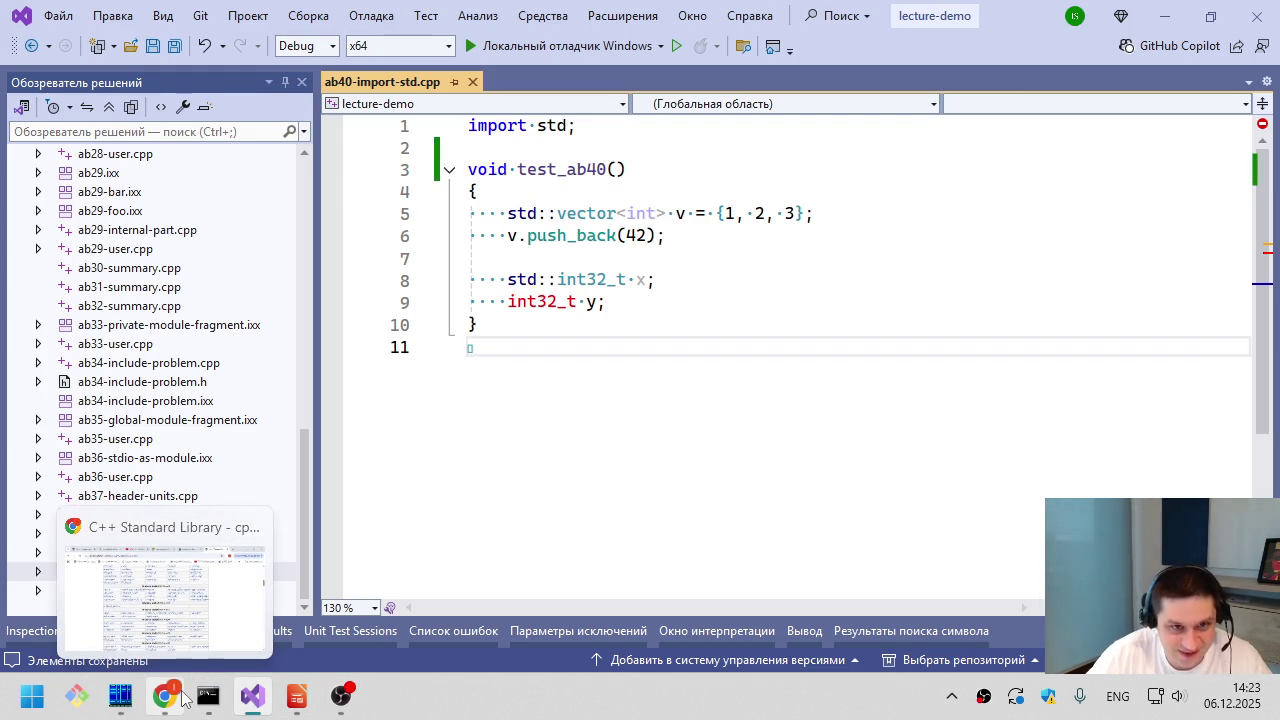
{"action": "left_click", "coordinate": [182, 695]}
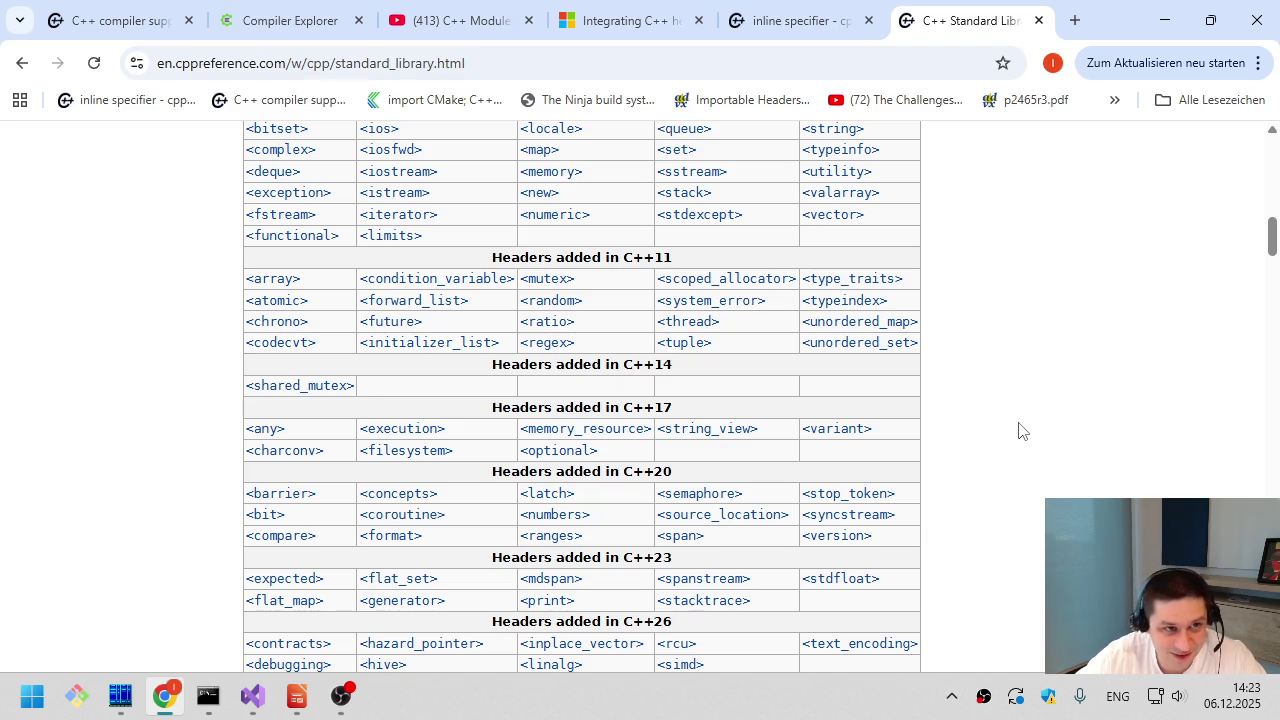
- Show the C++ compiler support tab with the Modules row's partial-support entries
{"action": "left_click", "coordinate": [140, 14]}
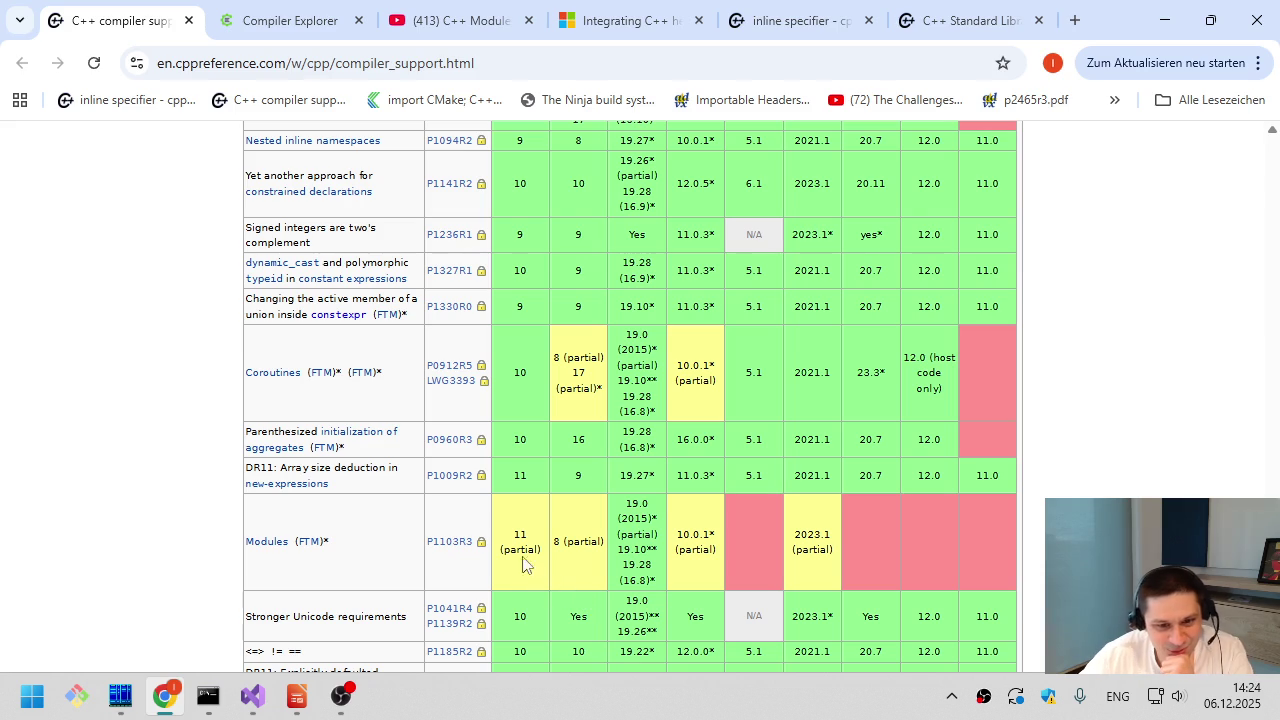
{"action": "mouse_move", "coordinate": [510, 537]}
{"action": "left_mouse_down"}
{"action": "mouse_move", "coordinate": [663, 569]}
{"action": "mouse_move", "coordinate": [720, 563]}
{"action": "left_mouse_up"}
{"action": "left_click", "coordinate": [720, 563]}
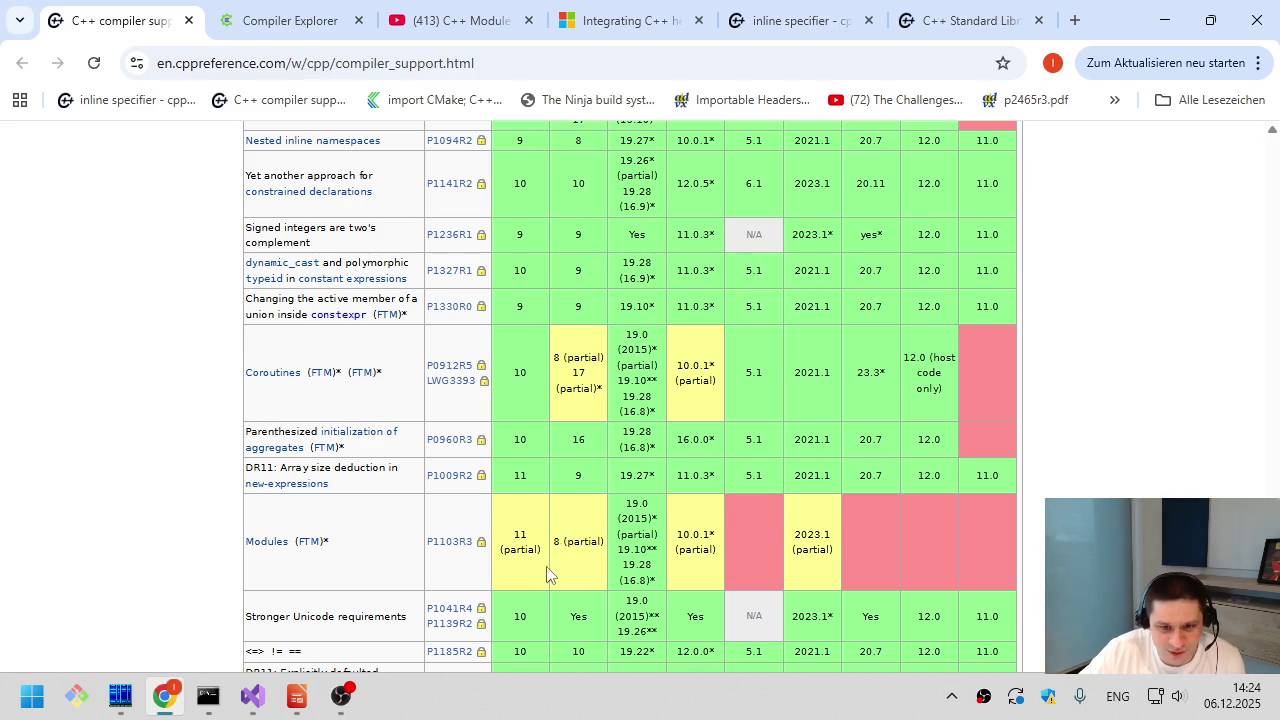
{"action": "left_click_drag", "start_coordinate": [602, 540], "coordinate": [528, 541]}
{"action": "left_click", "coordinate": [523, 533]}
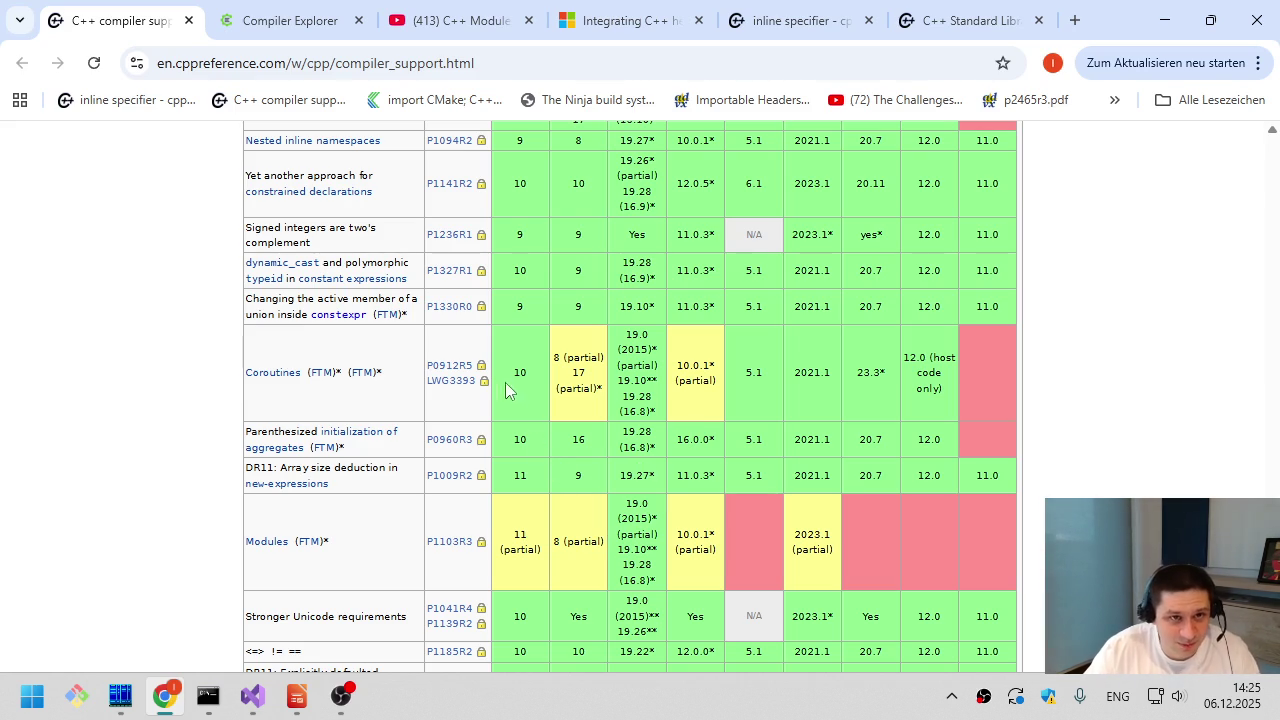
{"action": "middle_click", "coordinate": [479, 103]}
- View the Kitware C++20 modules article at 90% zoom and scroll down through it
{"action": "left_click", "coordinate": [1017, 12]}
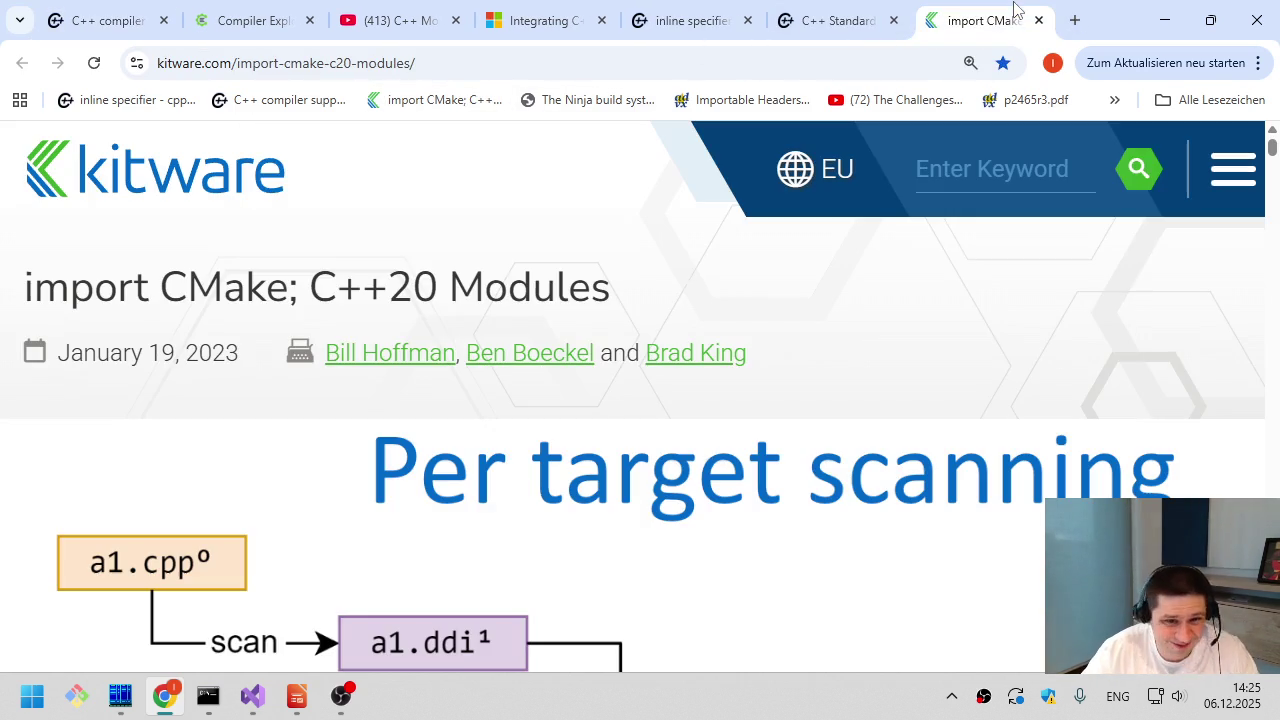
{"action": "key", "text": "ctrl+minus"}
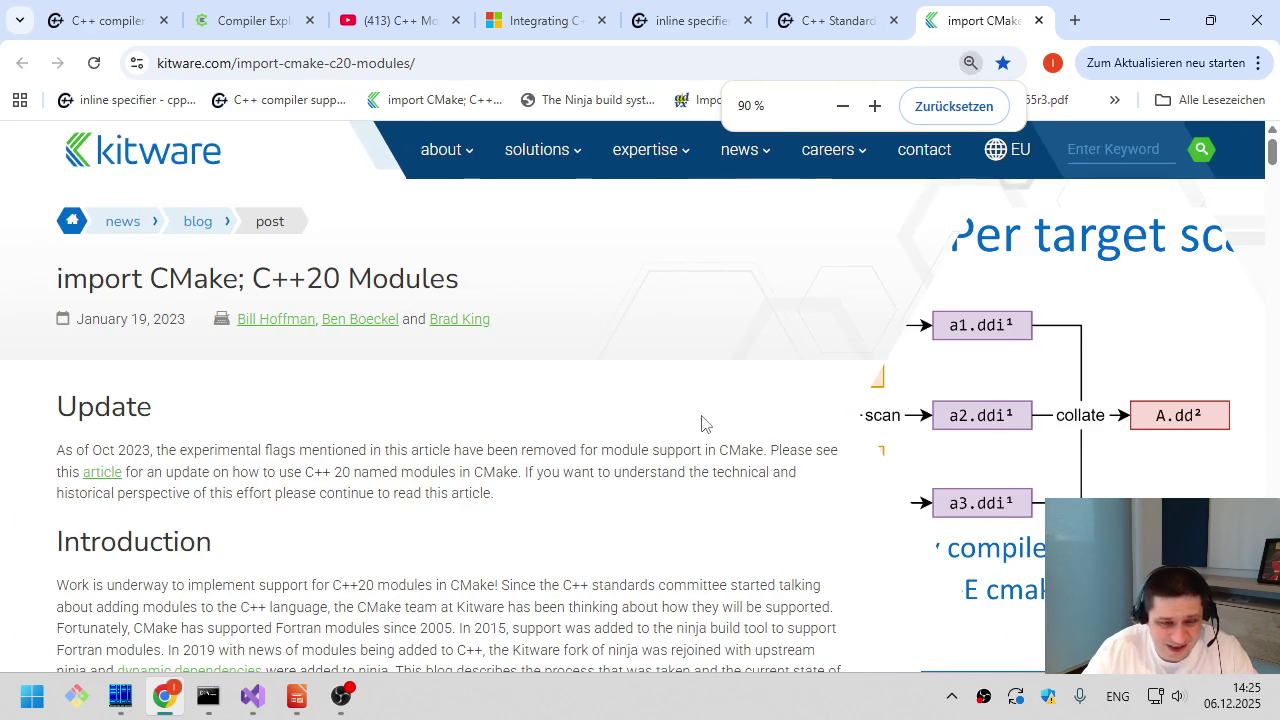
{"action": "scroll", "coordinate": [634, 444], "scroll_direction": "down", "scroll_amount": 15}
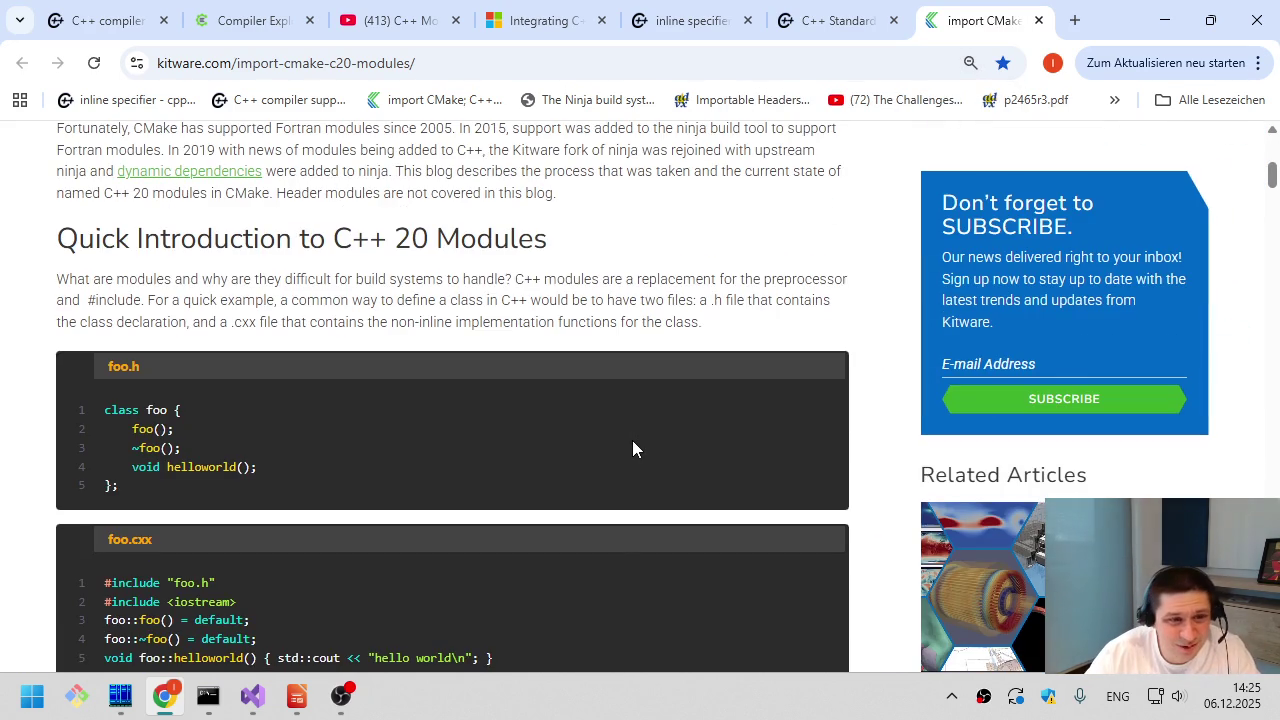
{"action": "scroll", "coordinate": [632, 440], "scroll_direction": "up", "scroll_amount": 5}
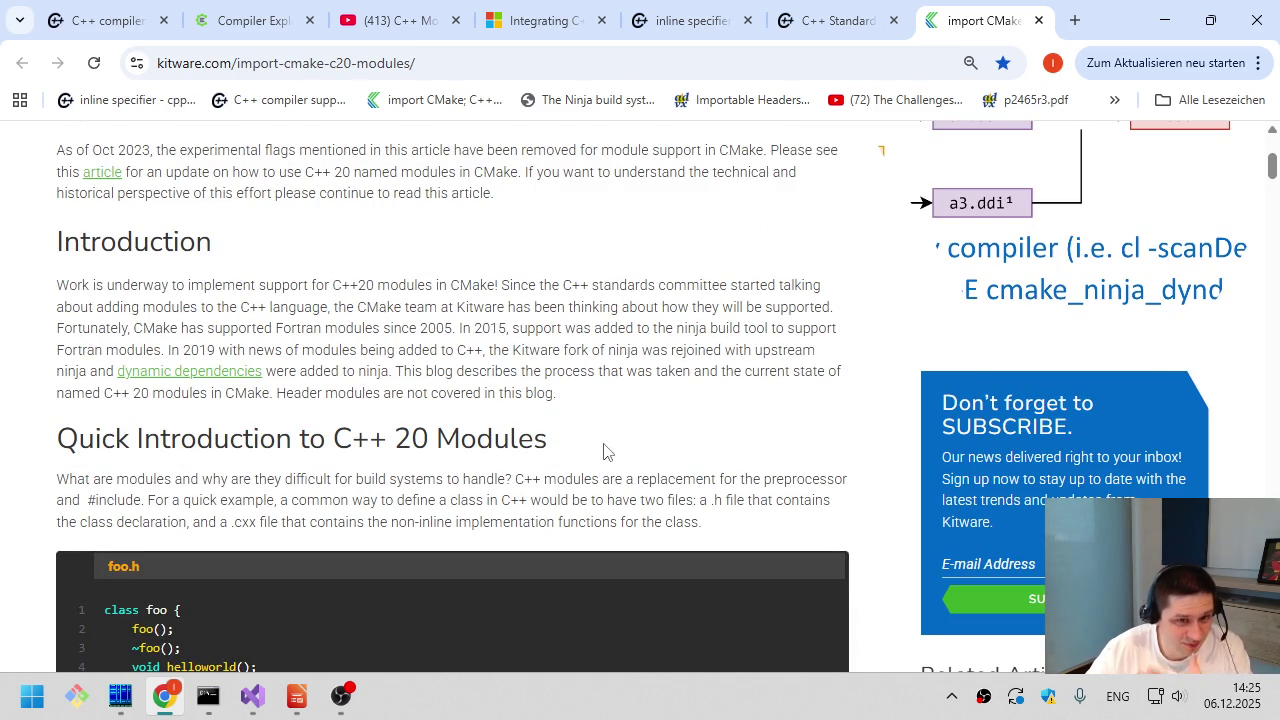
{"action": "scroll", "coordinate": [603, 451], "scroll_direction": "down", "scroll_amount": 20}
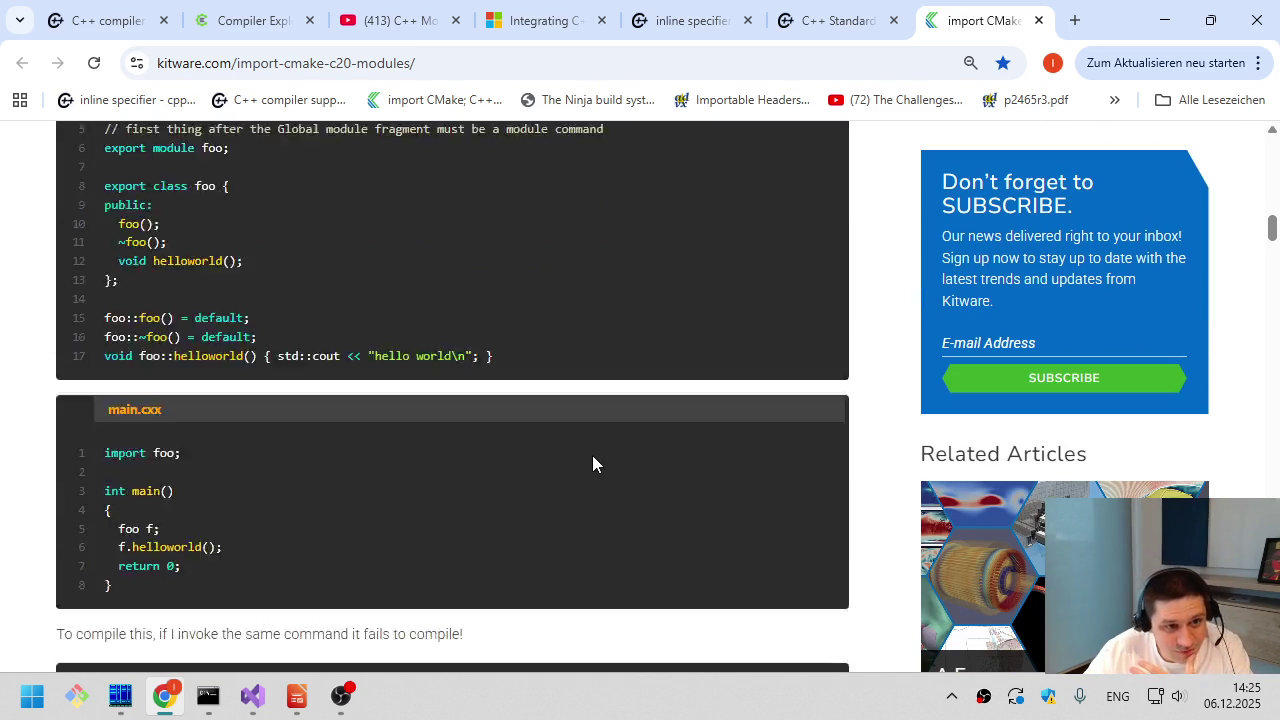
{"action": "scroll", "coordinate": [593, 461], "scroll_direction": "down", "scroll_amount": 15}
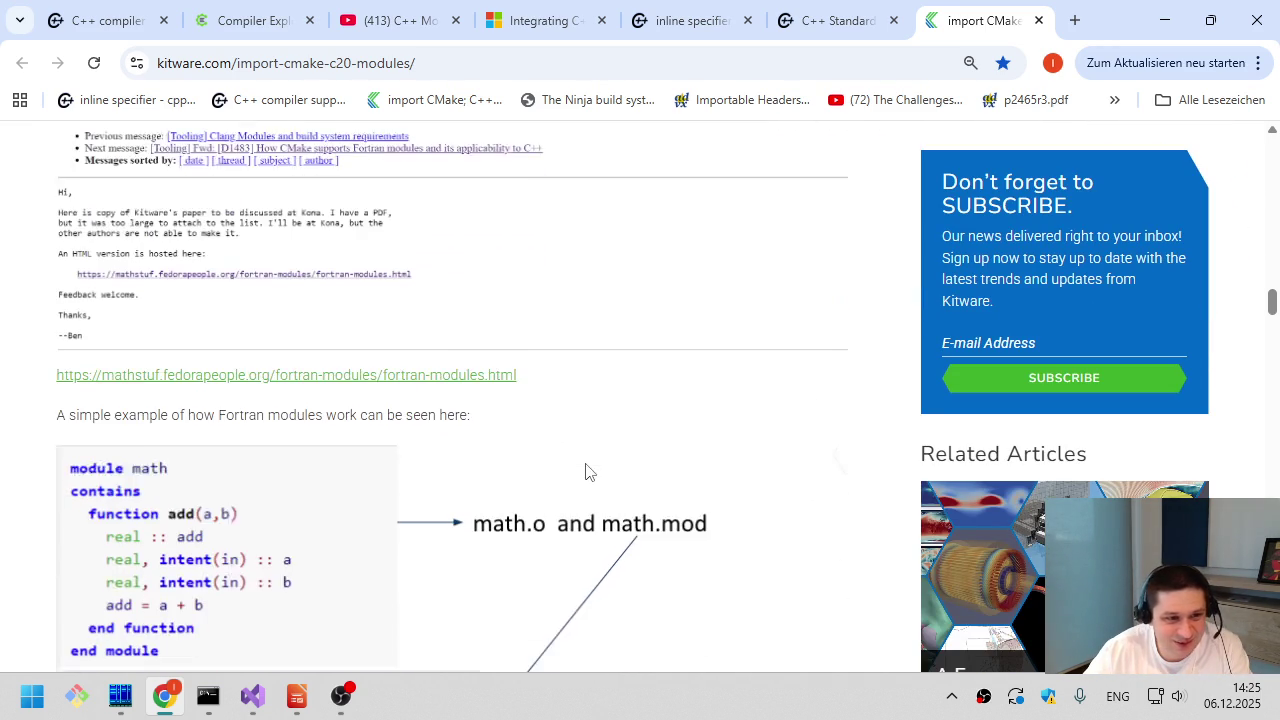
{"action": "scroll", "coordinate": [586, 471], "scroll_direction": "down", "scroll_amount": 15}
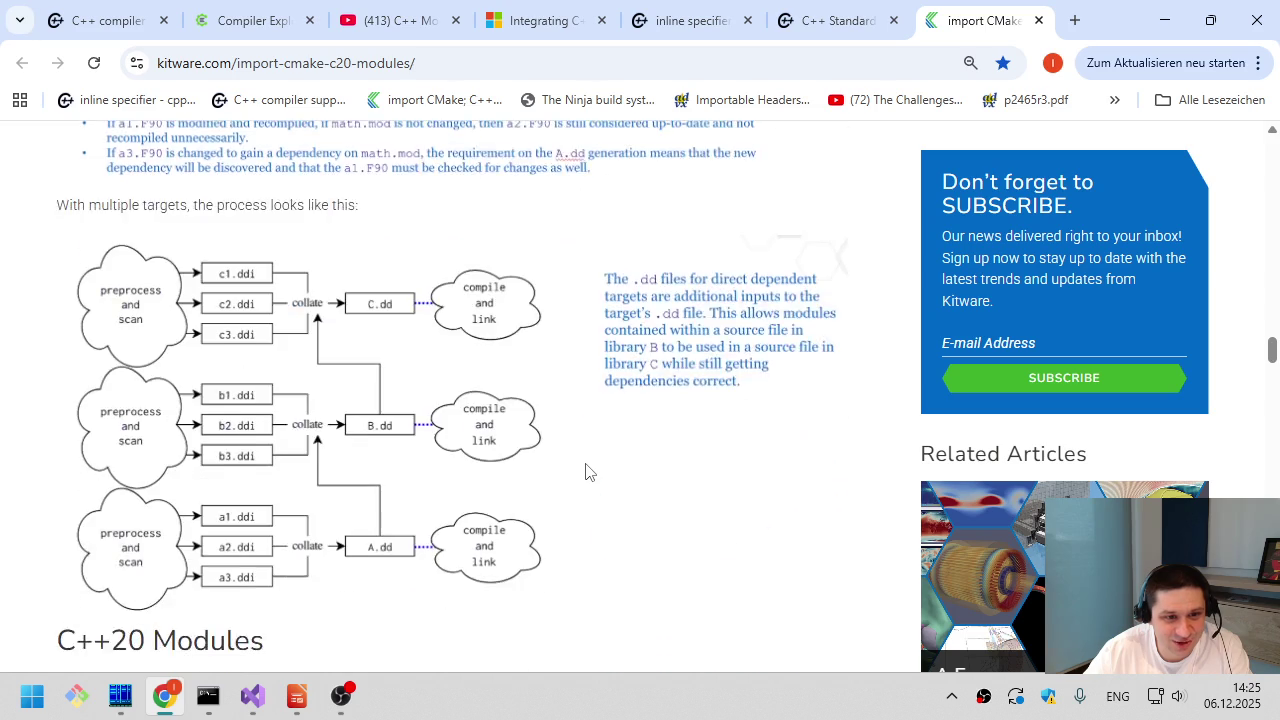
{"action": "scroll", "coordinate": [587, 471], "scroll_direction": "down", "scroll_amount": 15}
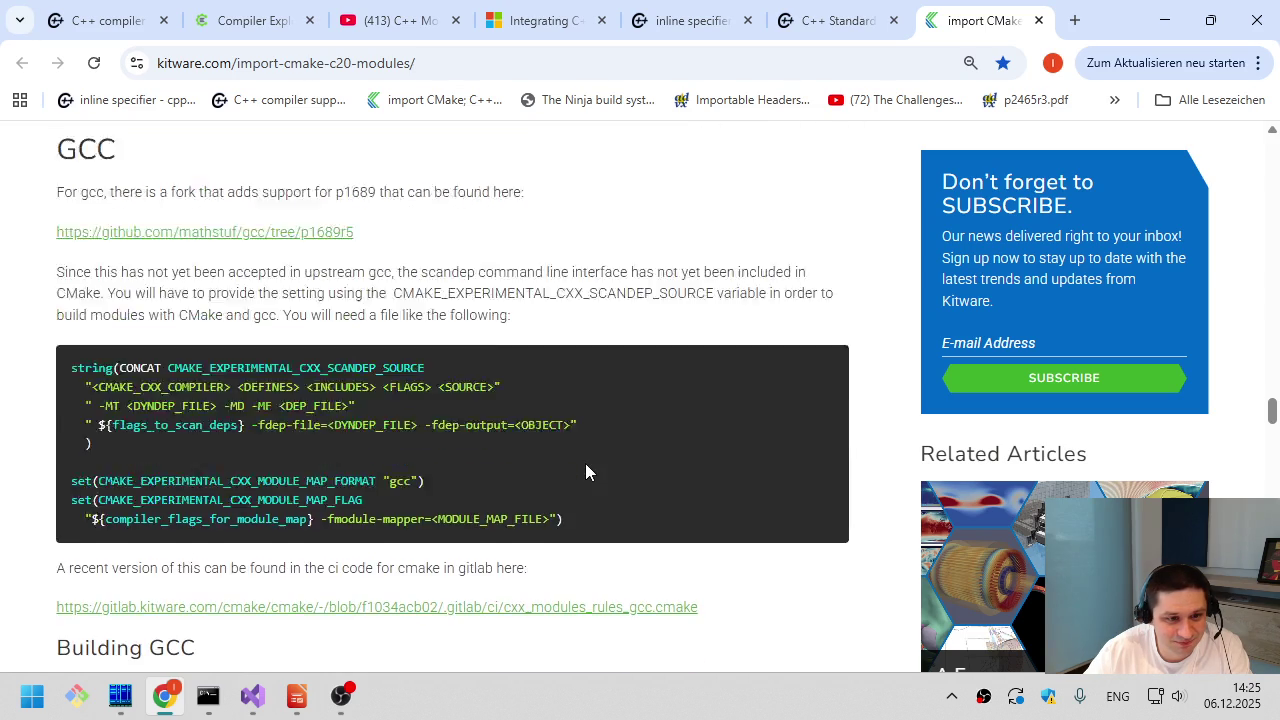
{"action": "scroll", "coordinate": [587, 471], "scroll_direction": "down", "scroll_amount": 15}
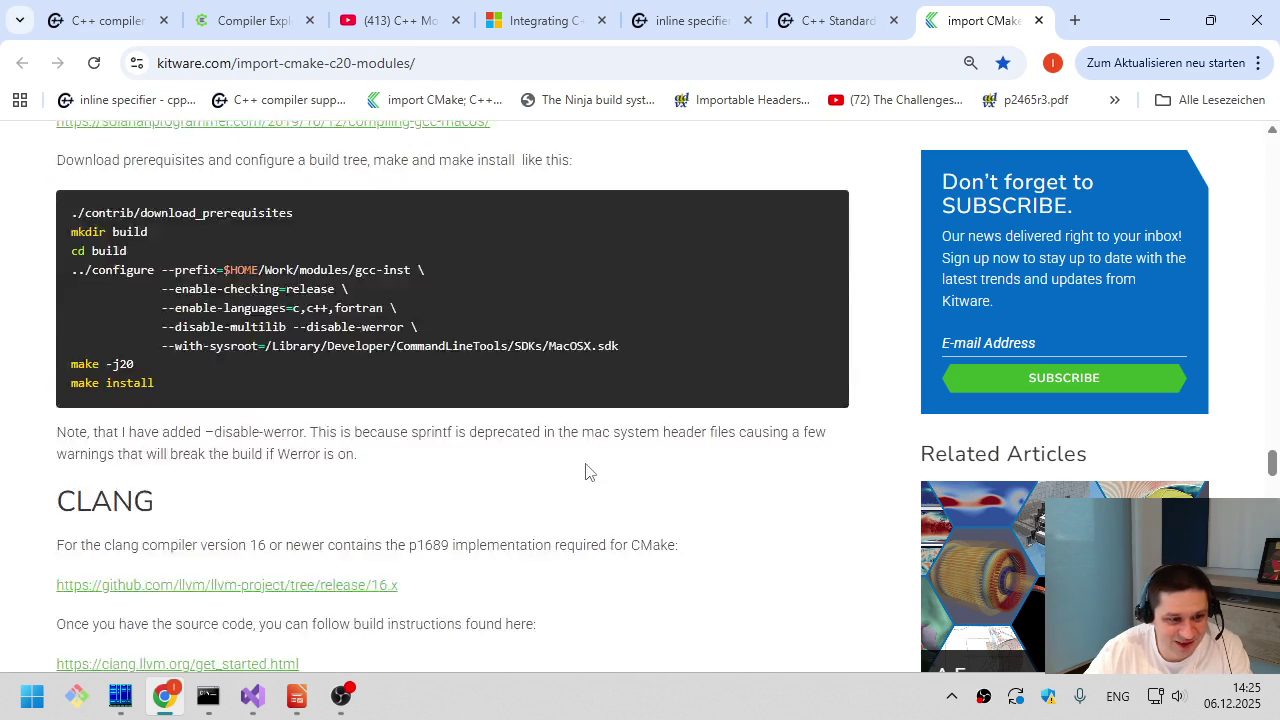
{"action": "scroll", "coordinate": [575, 474], "scroll_direction": "down", "scroll_amount": 5}
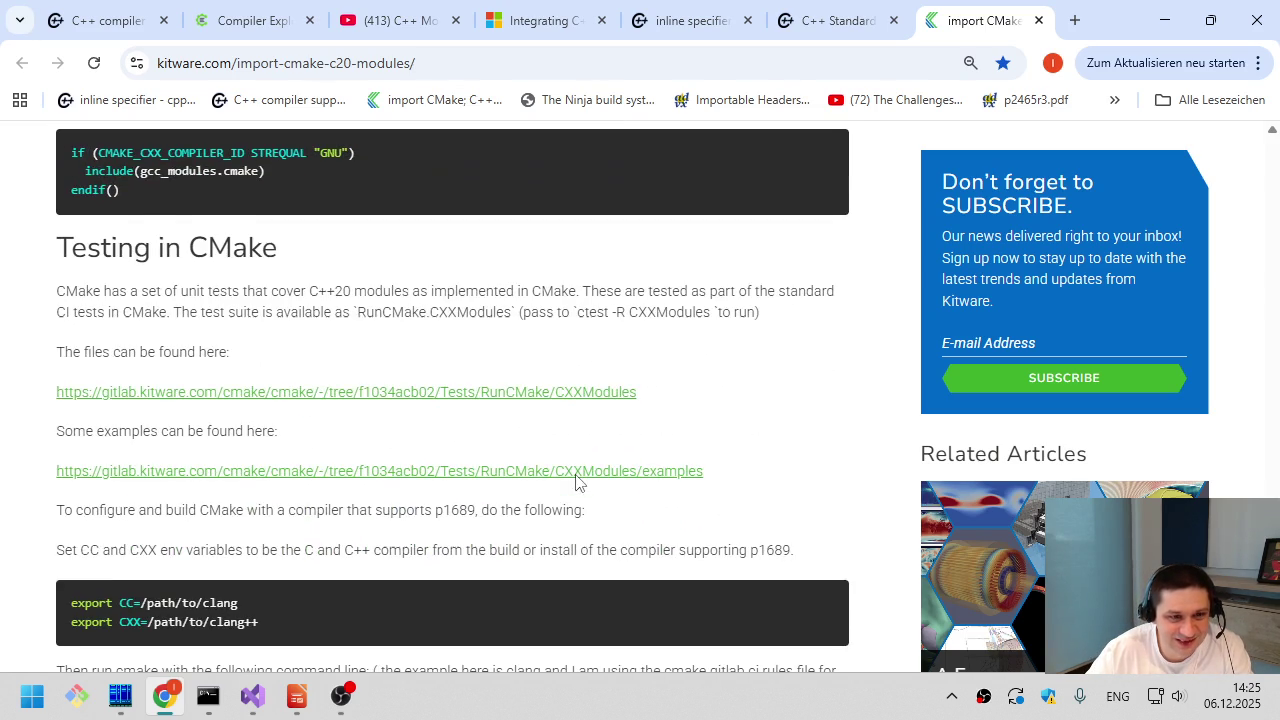
{"action": "key", "text": "ctrl+f"}
- Find FILE_SET in the article to jump to the CMake code example
{"action": "type", "text": "FILE"}
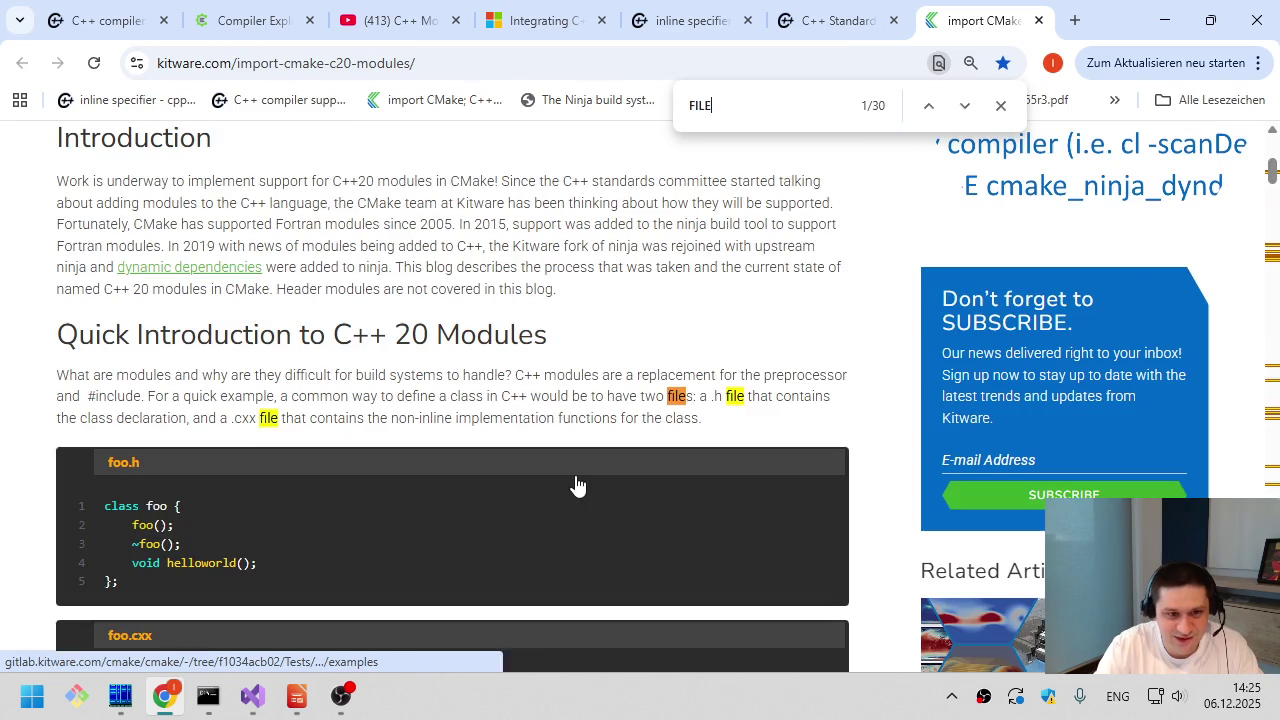
{"action": "type", "text": "_SET"}
{"action": "key", "text": "Return"}
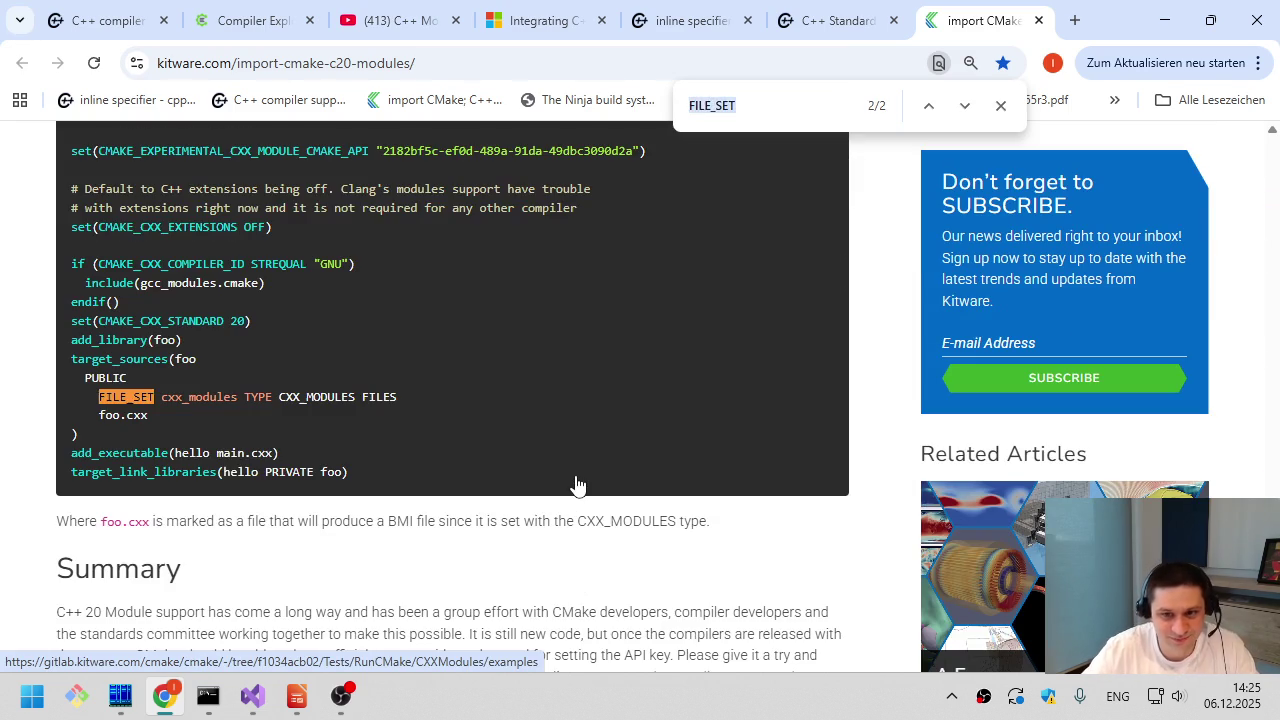
{"action": "key", "text": "Escape"}
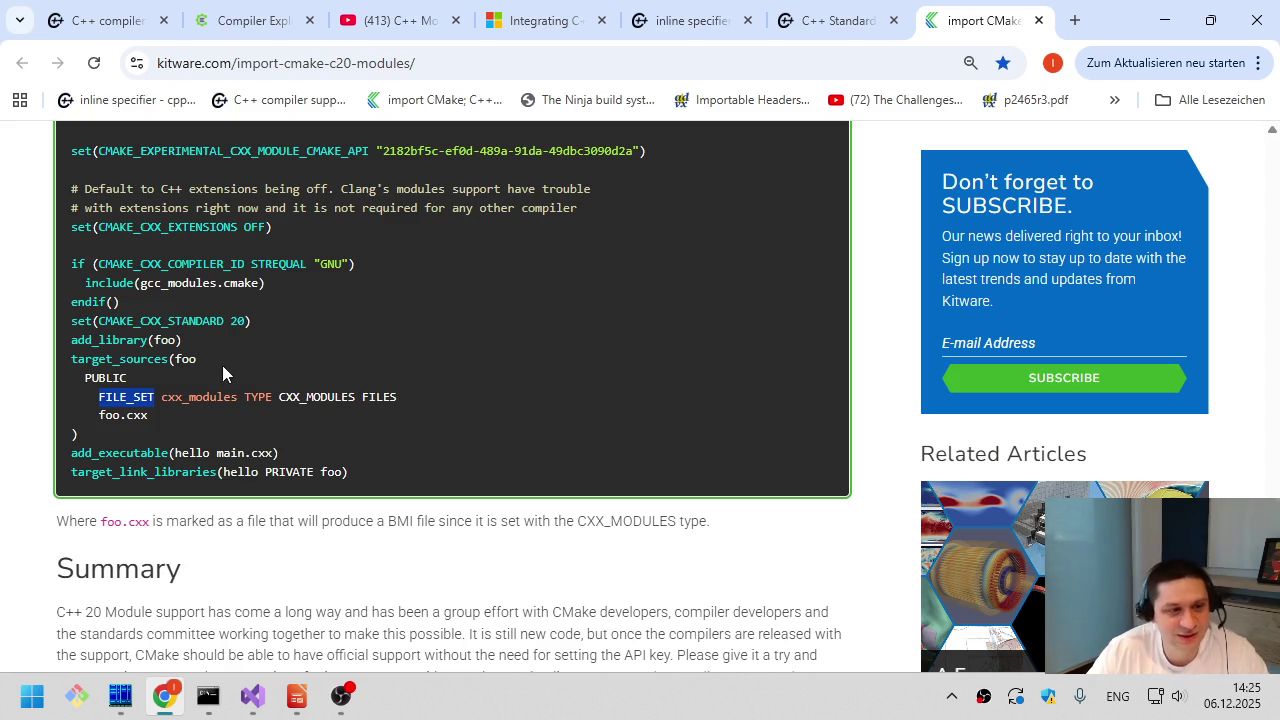
- Highlight target_sources, the FILE_SET cxx_modules TYPE CXX_MODULES line, and CXX_MODULES in the code
{"action": "double_click", "coordinate": [134, 360]}
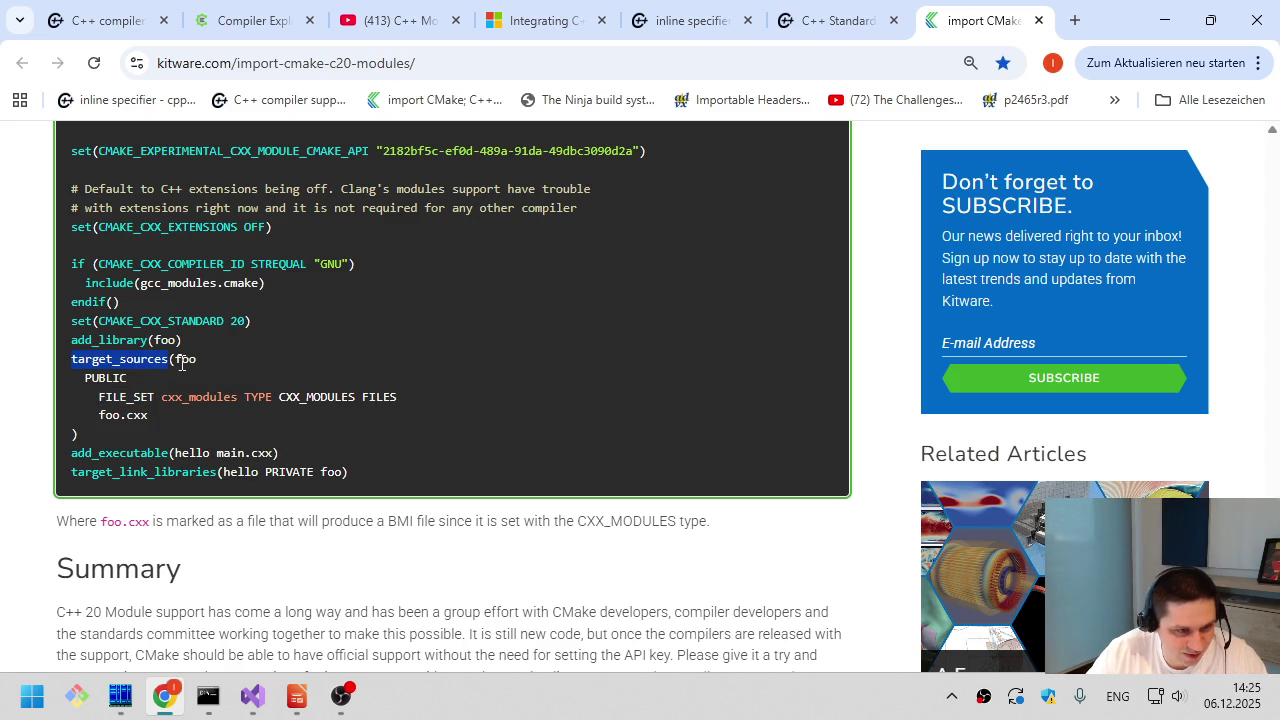
{"action": "left_click", "coordinate": [181, 362]}
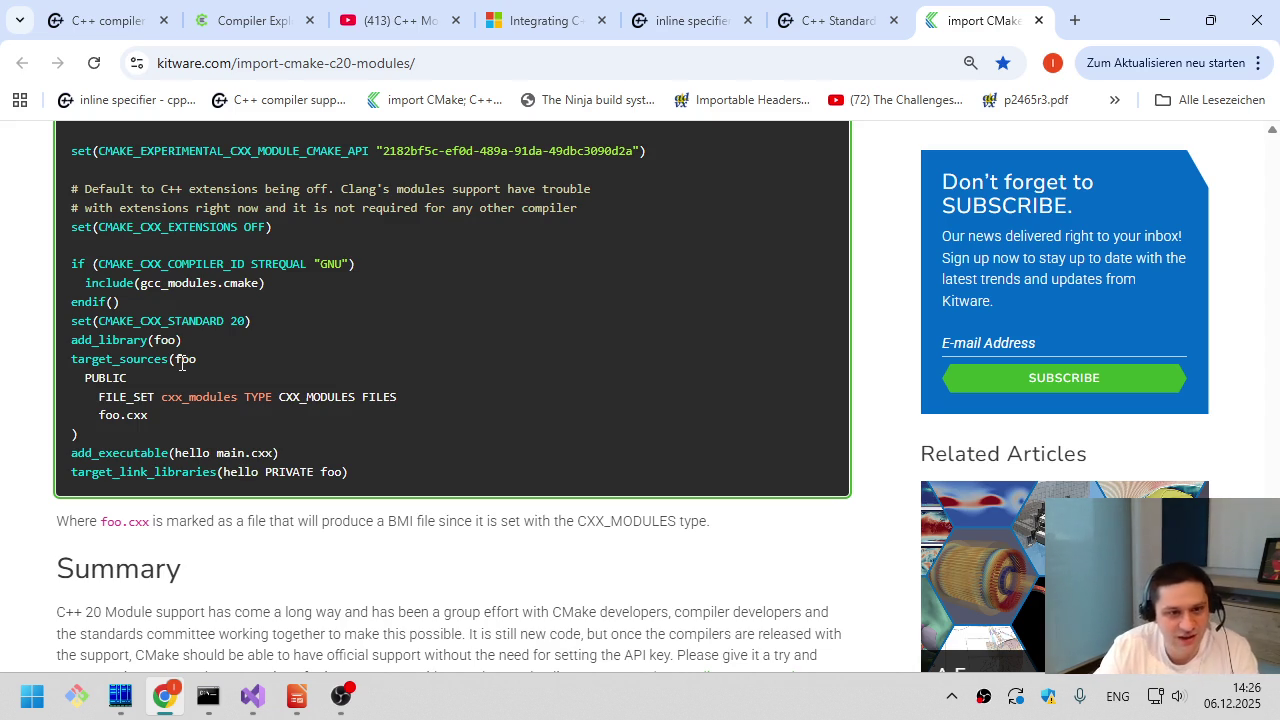
{"action": "left_click_drag", "start_coordinate": [99, 397], "coordinate": [376, 400]}
{"action": "left_click", "coordinate": [386, 400]}
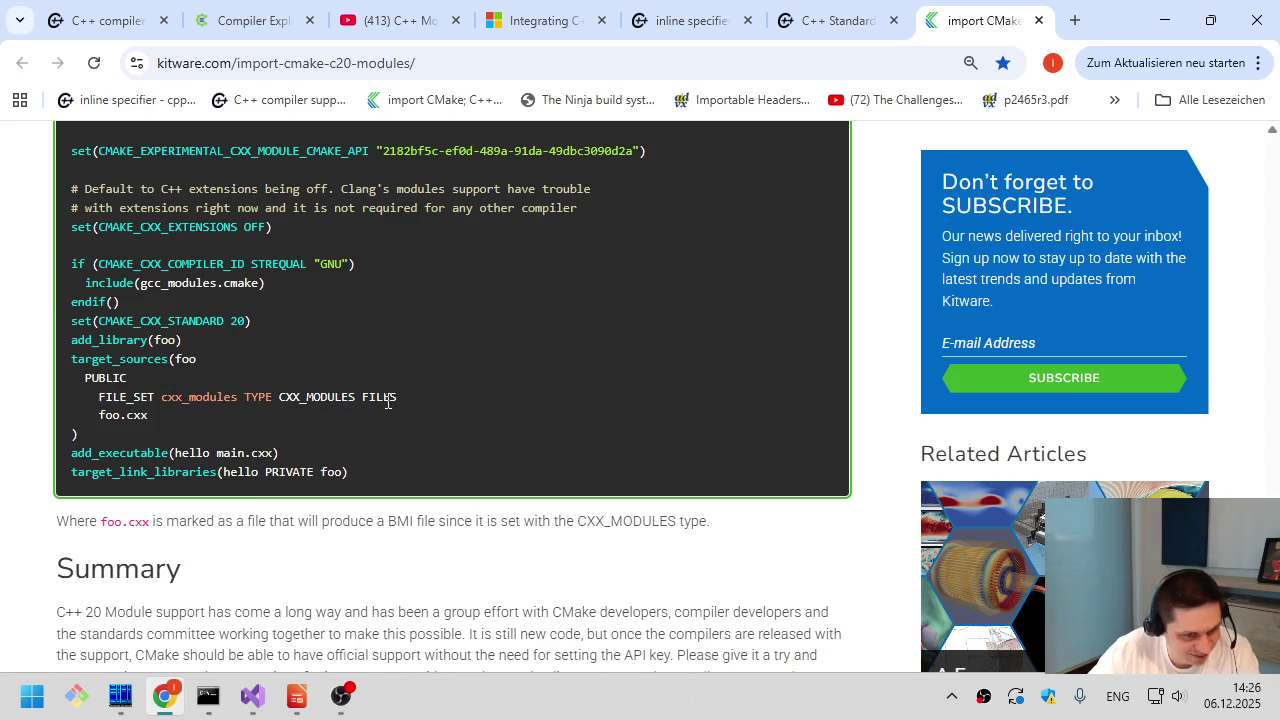
{"action": "double_click", "coordinate": [324, 397]}
{"action": "left_click", "coordinate": [341, 397]}
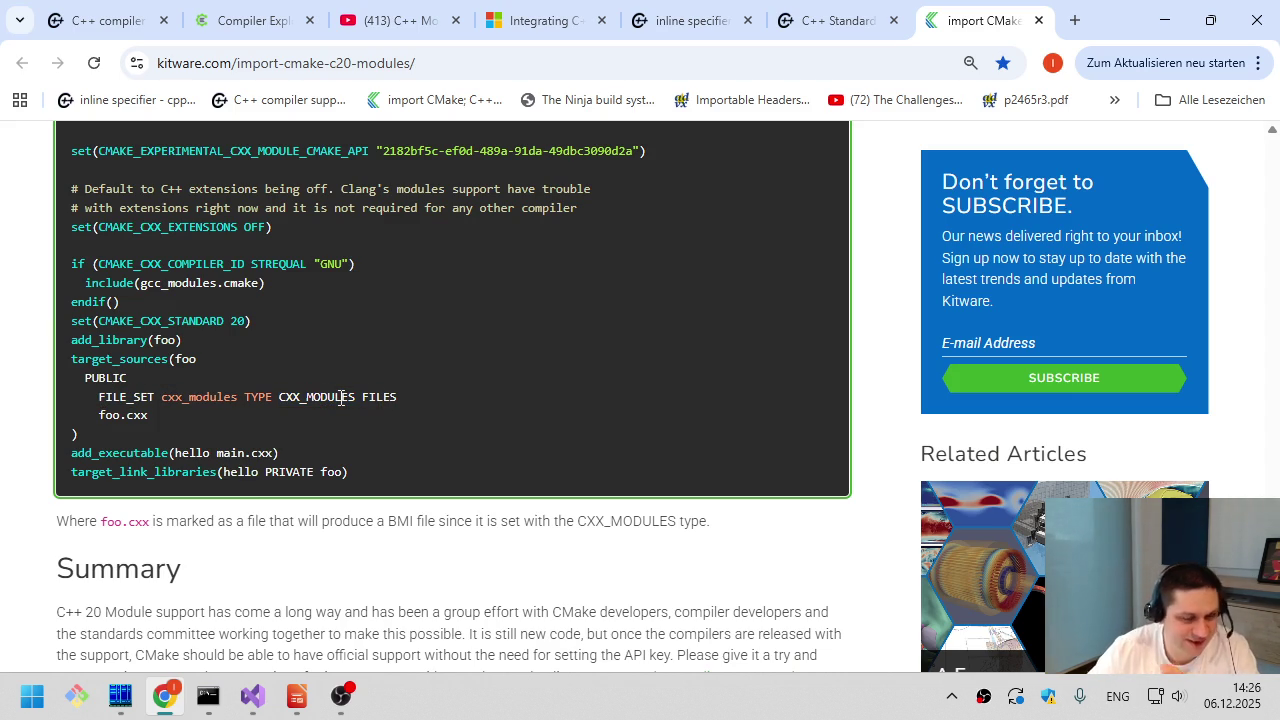
- Switch to Far Manager and enter the modules-example folder in the right panel
{"action": "left_click", "coordinate": [120, 695]}
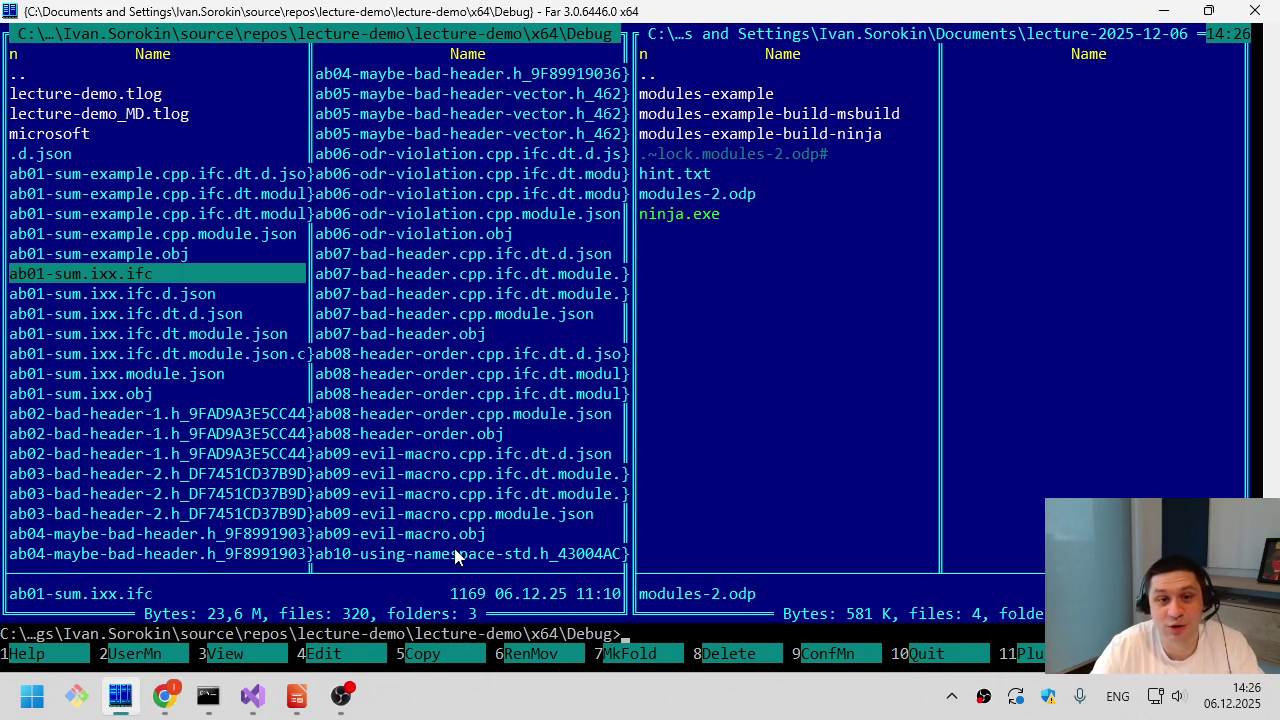
{"action": "key", "text": "Tab"}
{"action": "key", "text": "Up"}
{"action": "key", "text": "Up"}
{"action": "key", "text": "Up"}
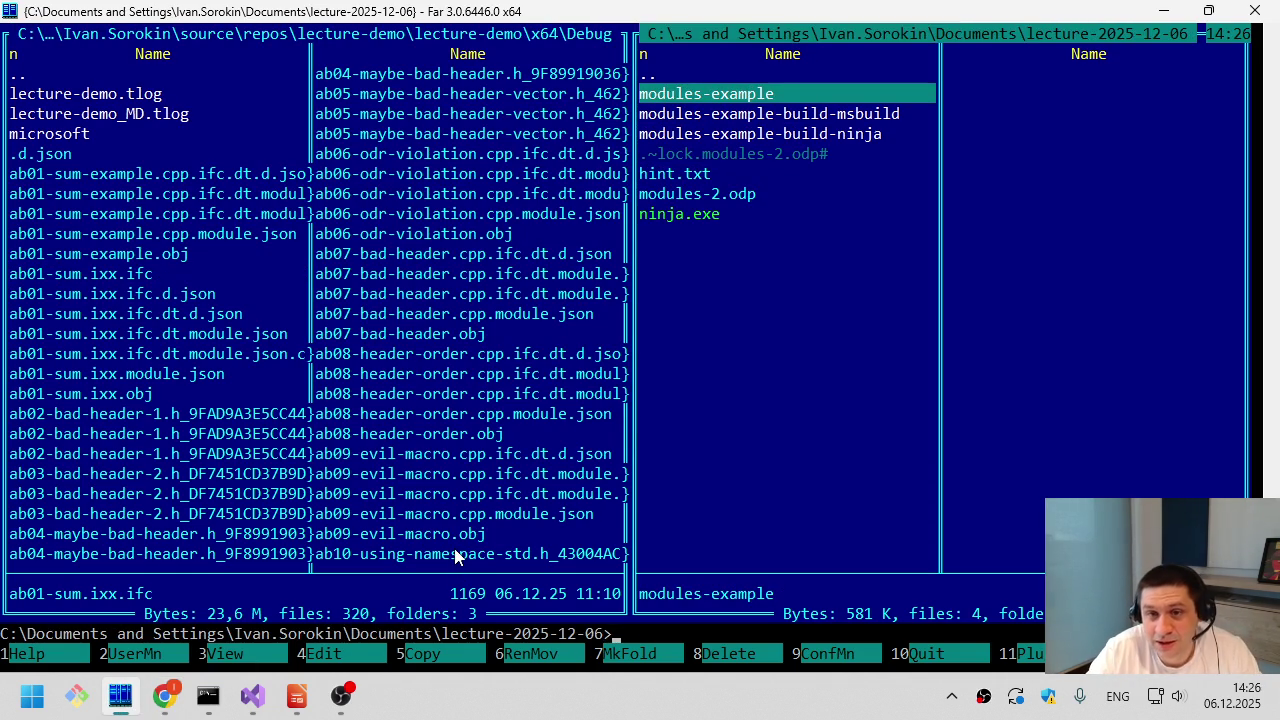
{"action": "key", "text": "Return"}
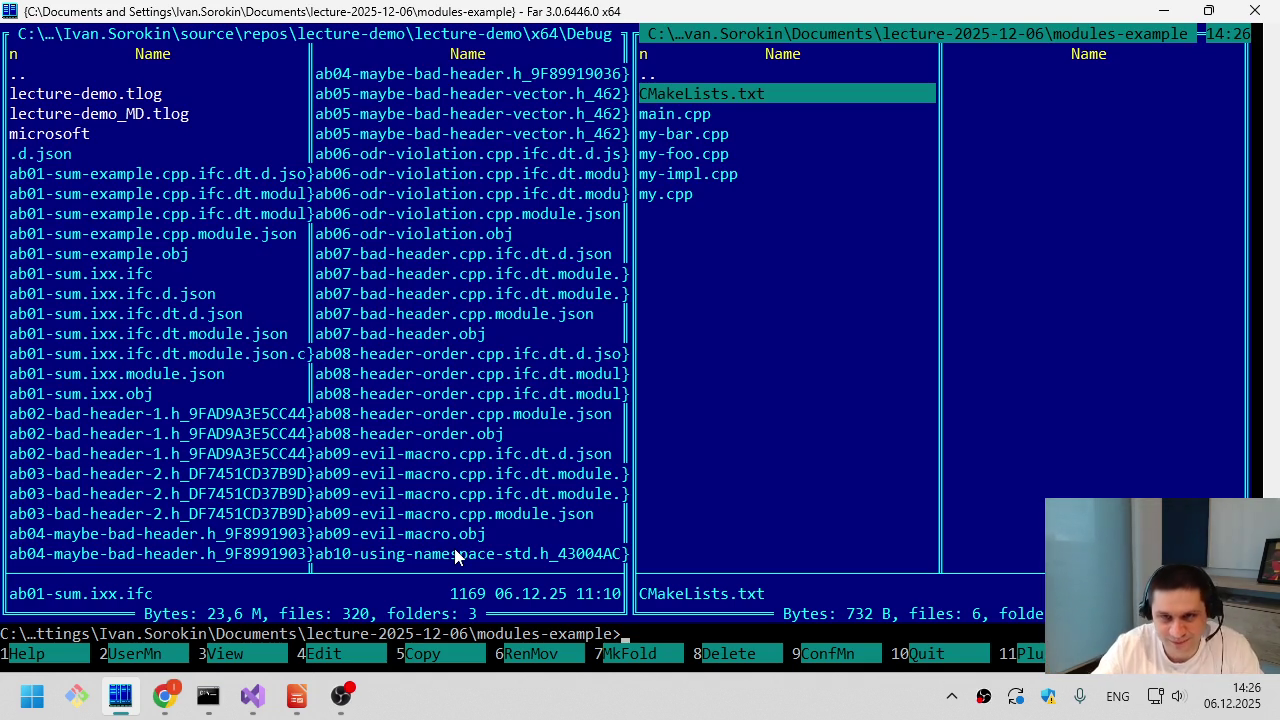
- View main.cpp in the editor, then close it
{"action": "key", "text": "Down"}
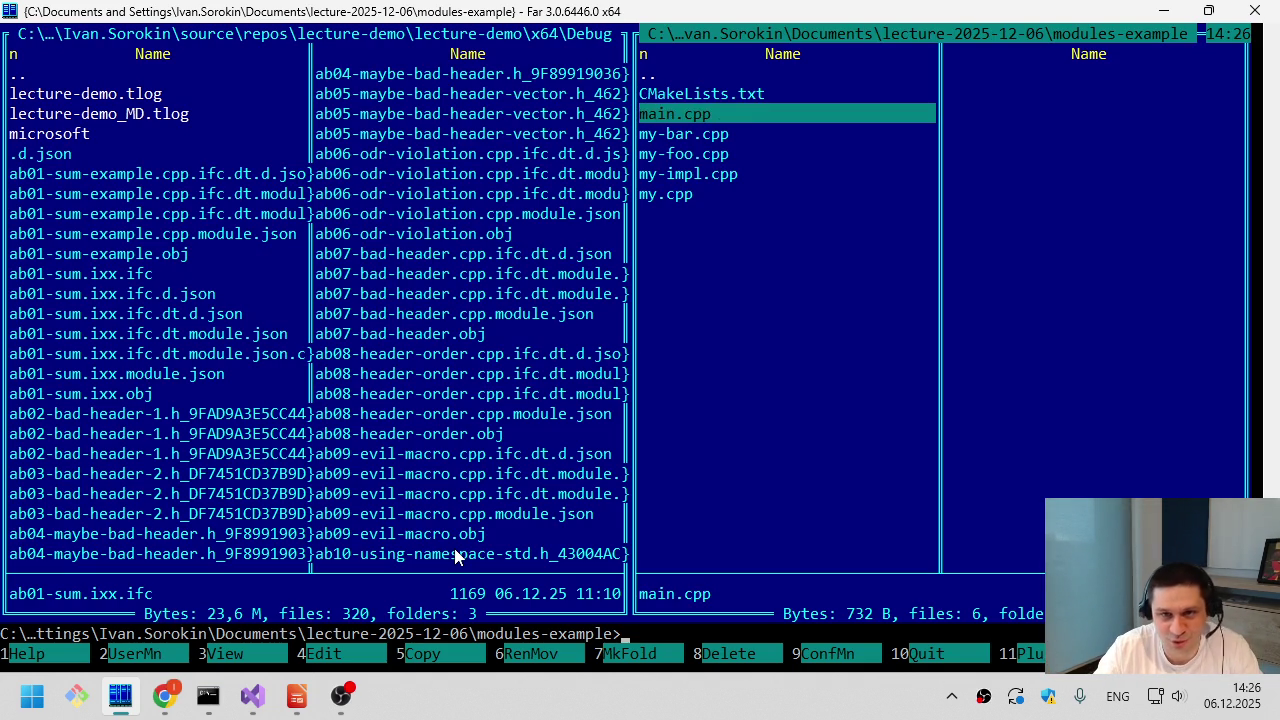
{"action": "key", "text": "F4"}
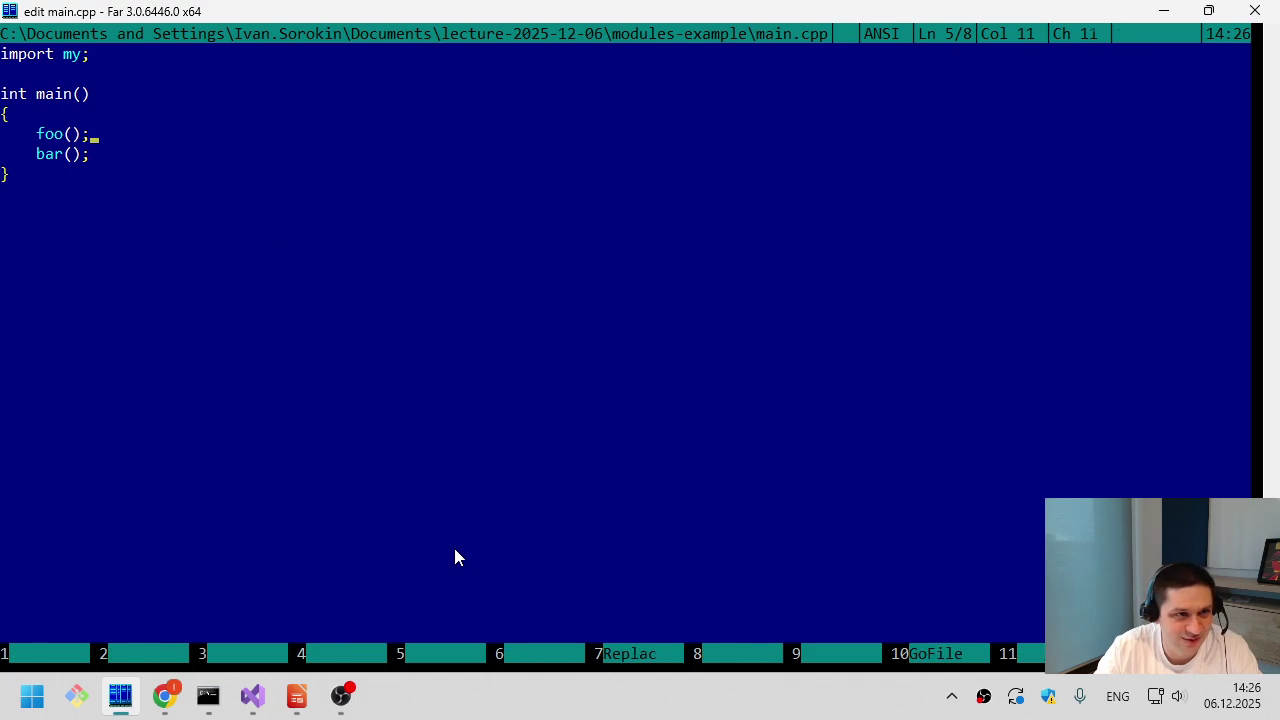
{"action": "key", "text": "ctrl+Left"}
{"action": "key", "text": "Down"}
{"action": "key", "text": "Down"}
{"action": "key", "text": "Home"}
{"action": "key", "text": "ctrl+Tab"}
{"action": "key", "text": "ctrl+Tab"}
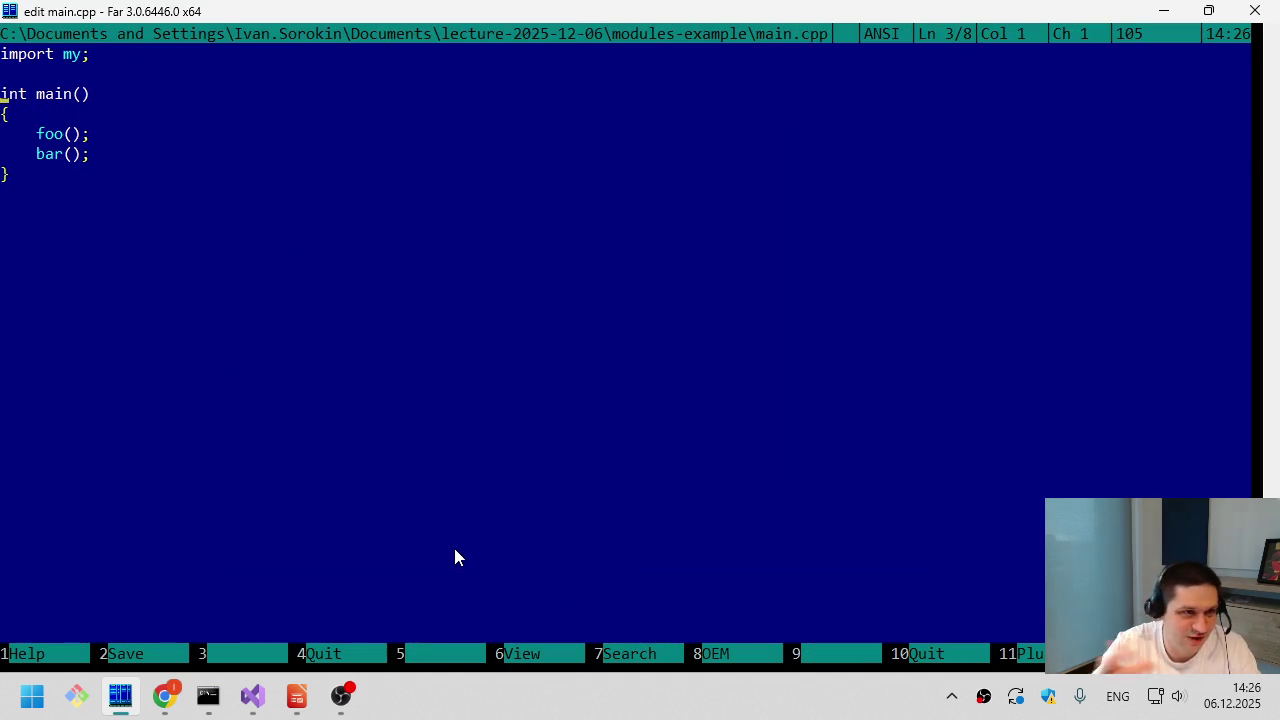
{"action": "key", "text": "Escape"}
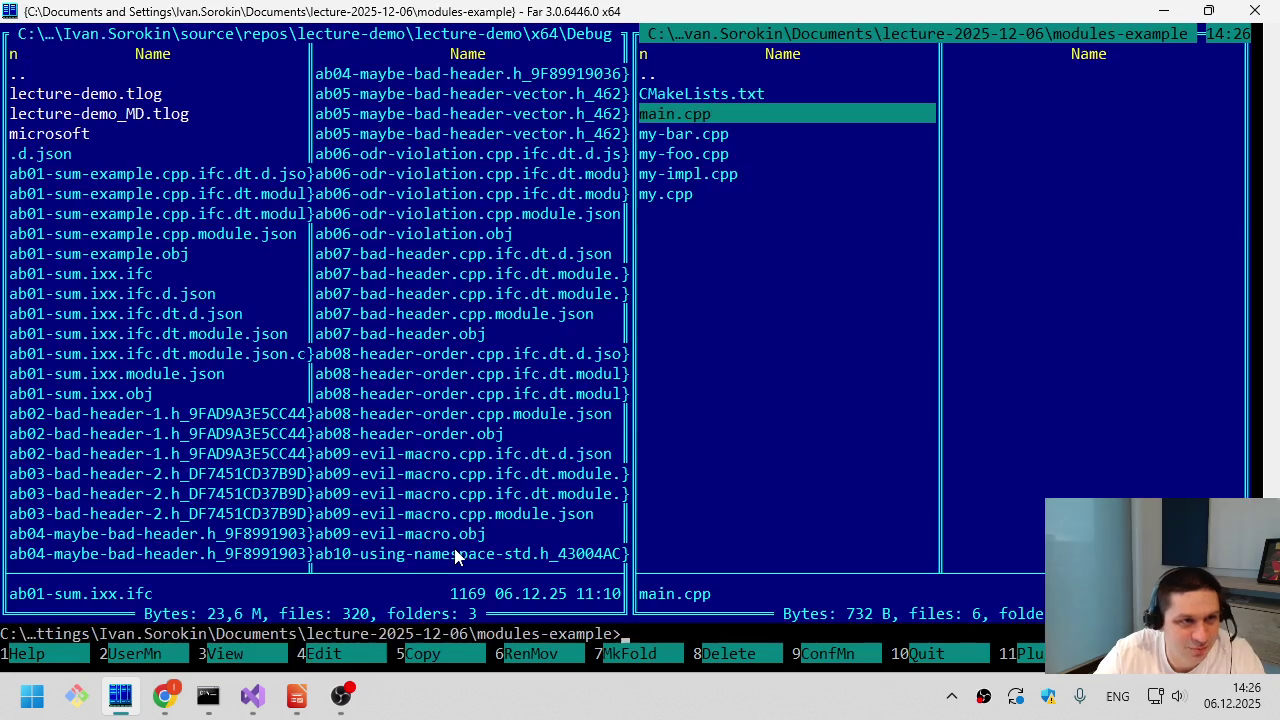
- View my.cpp, marking the export module my declaration and the partition imports, then close it
{"action": "key", "text": "Down"}
{"action": "key", "text": "Down"}
{"action": "key", "text": "Down"}
{"action": "key", "text": "Down"}
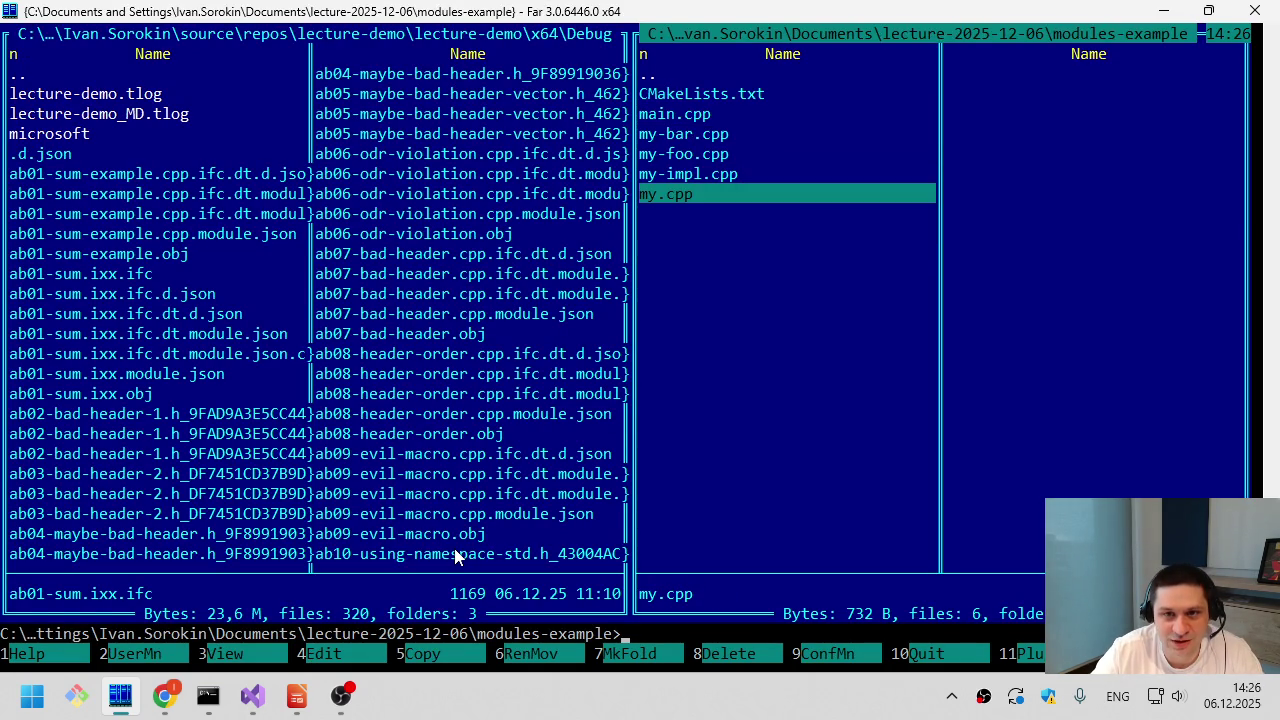
{"action": "key", "text": "F4"}
{"action": "key", "text": "Up"}
{"action": "key", "text": "Up"}
{"action": "key", "text": "Up"}
{"action": "key", "text": "shift+Down"}
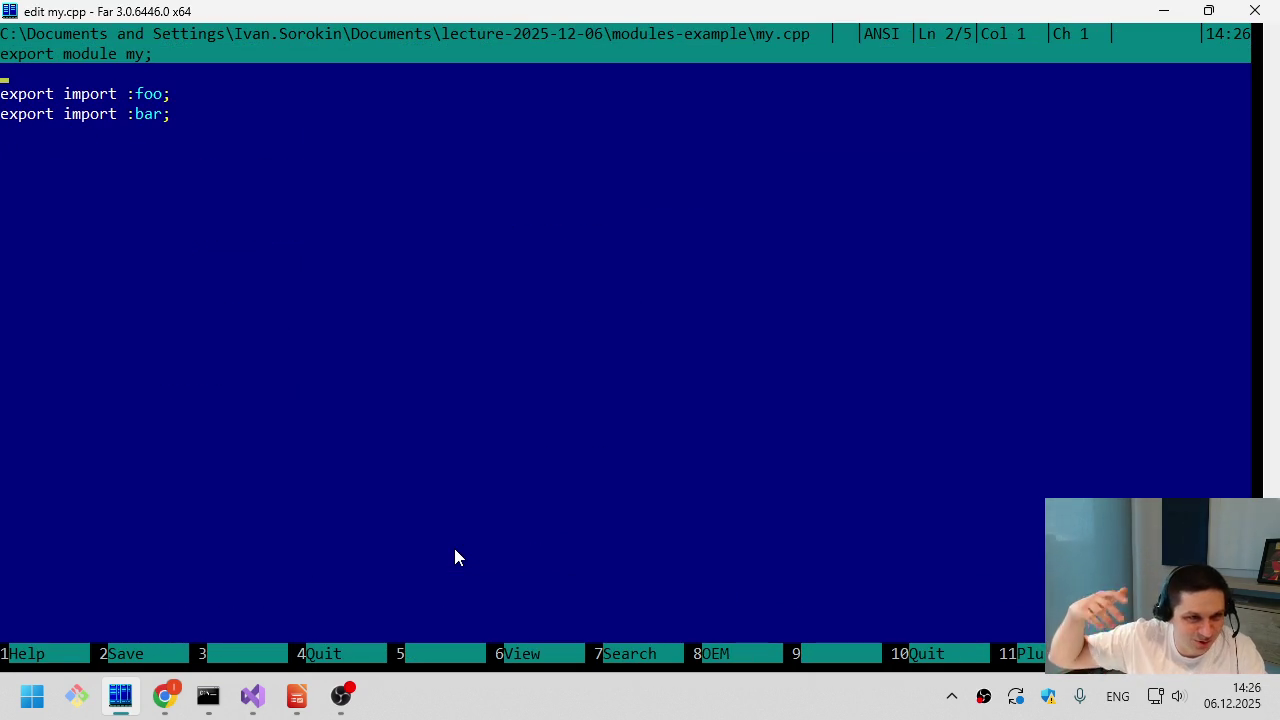
{"action": "key", "text": "ctrl+o"}
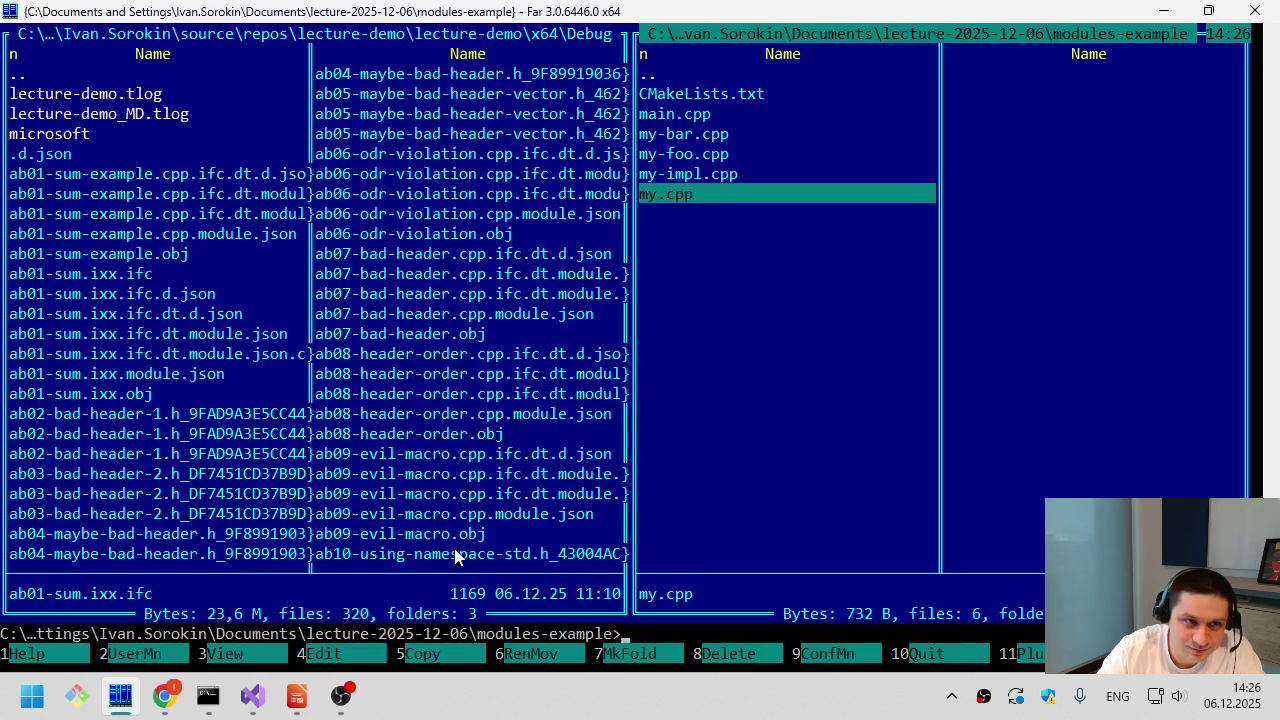
{"action": "key", "text": "ctrl+o"}
{"action": "key", "text": "Down"}
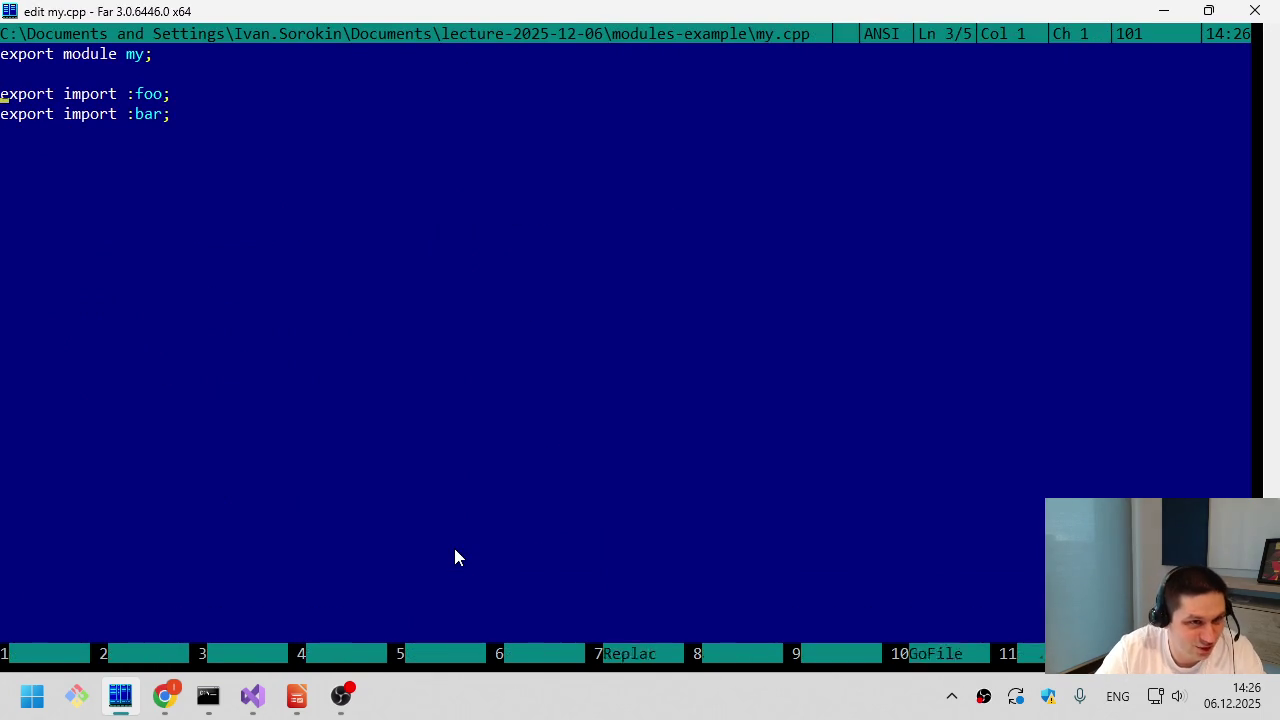
{"action": "key", "text": "Escape"}
- View my-foo.cpp and my-bar.cpp in turn, closing each
{"action": "key", "text": "Up"}
{"action": "key", "text": "Up"}
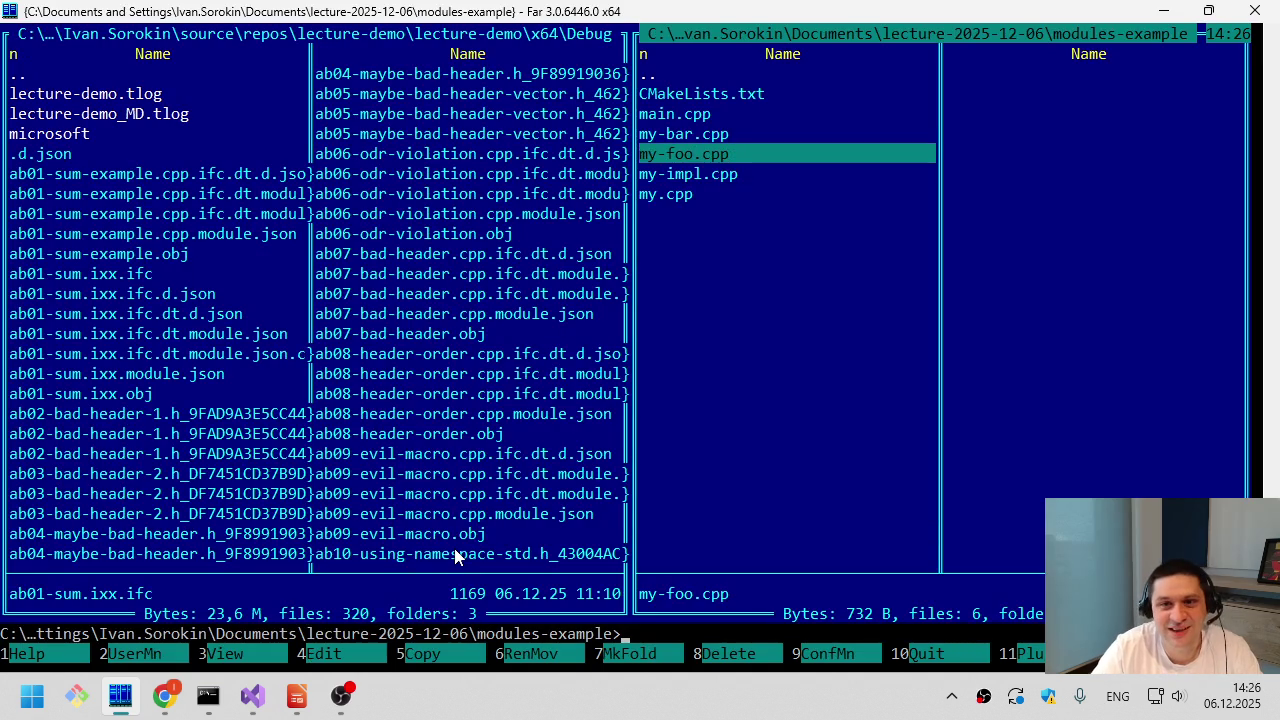
{"action": "key", "text": "F4"}
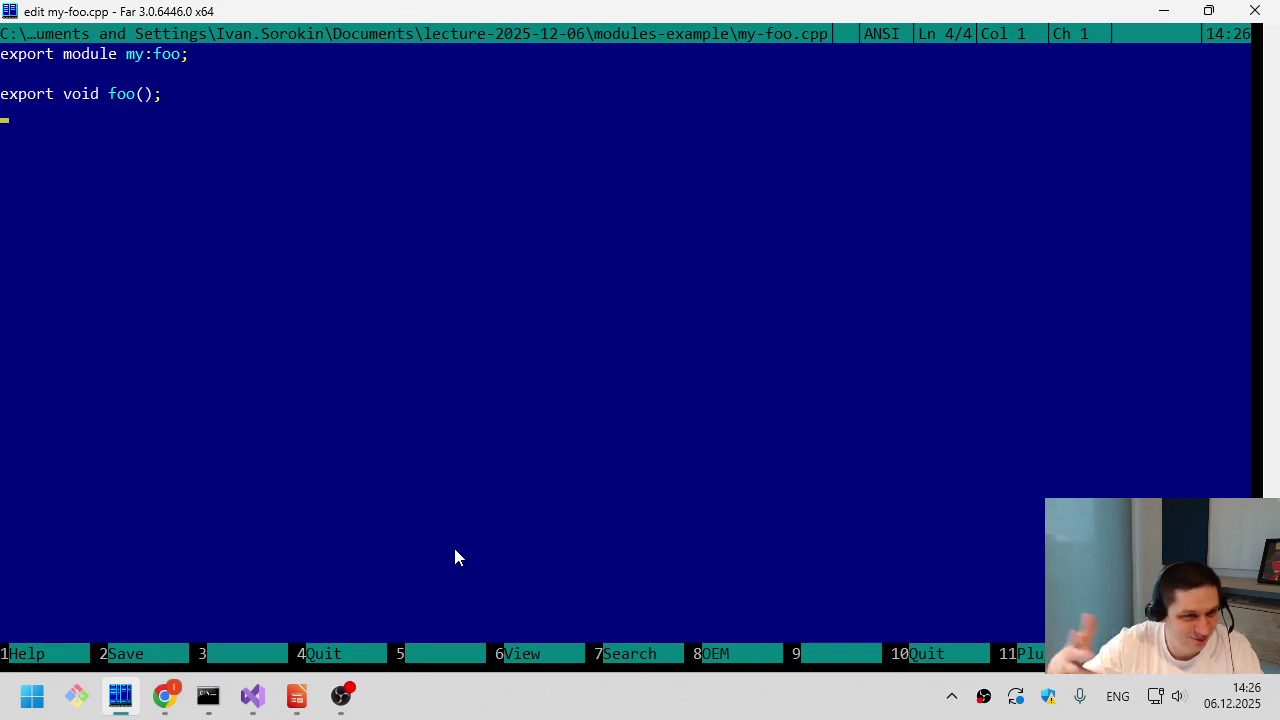
{"action": "key", "text": "Escape"}
{"action": "key", "text": "Up"}
{"action": "key", "text": "F4"}
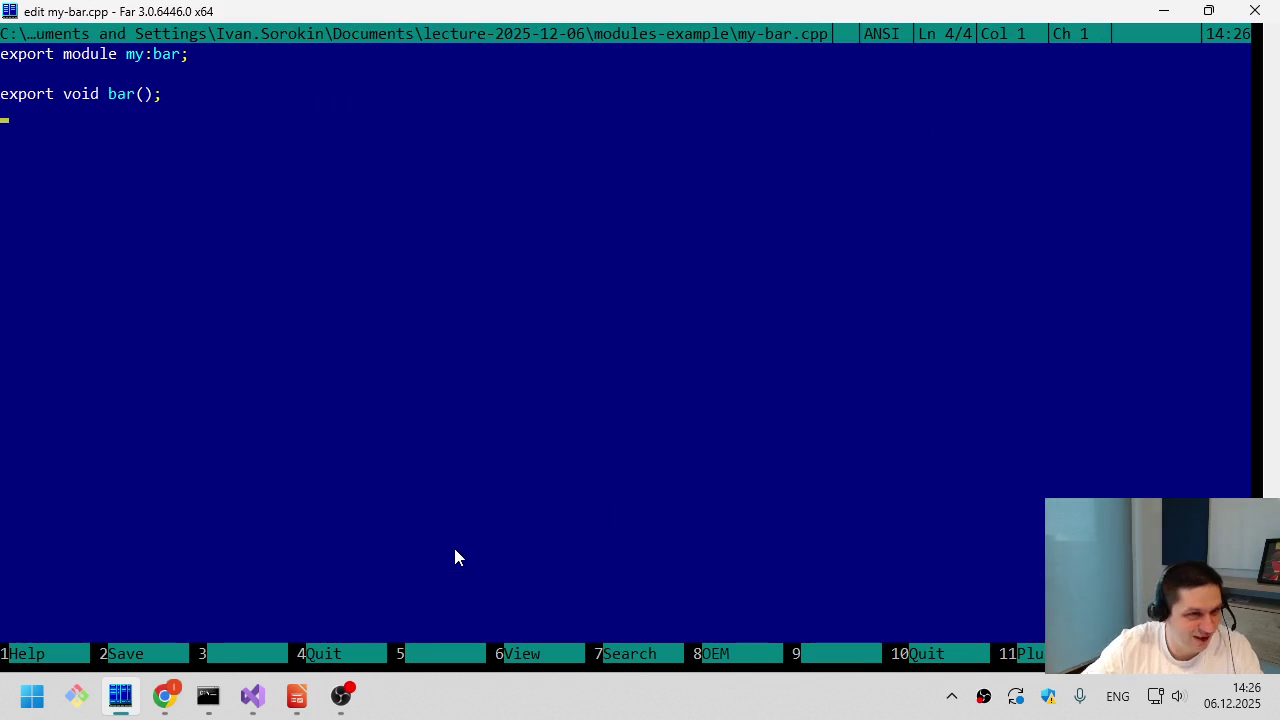
{"action": "key", "text": "Escape"}
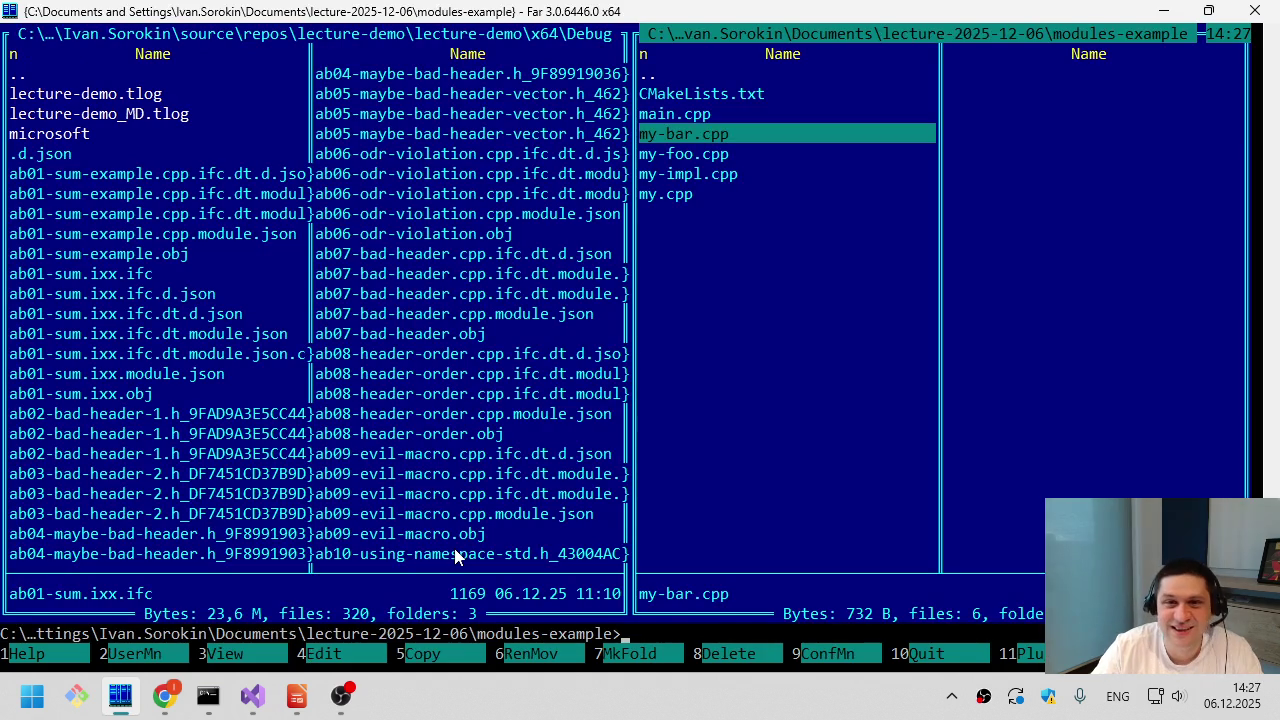
- View my-impl.cpp from the top, close it, and select CMakeLists.txt
{"action": "key", "text": "Down"}
{"action": "key", "text": "Down"}
{"action": "key", "text": "F4"}
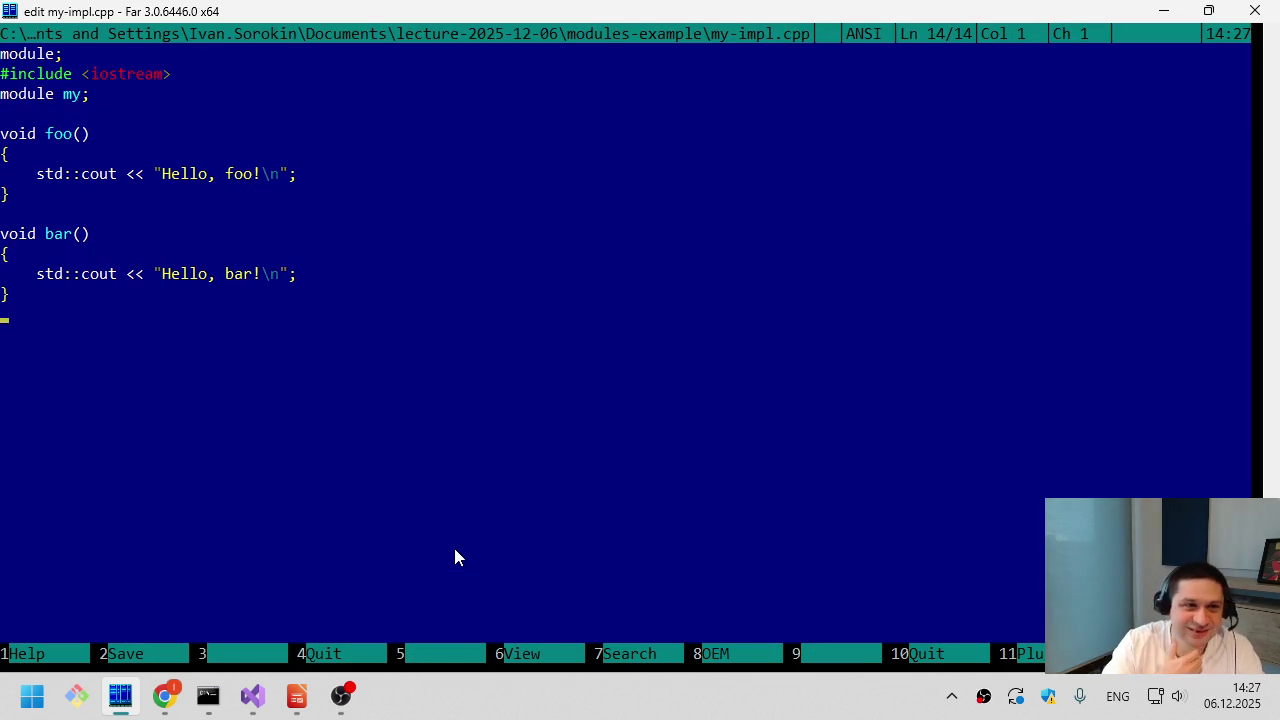
{"action": "key", "text": "ctrl+Home"}
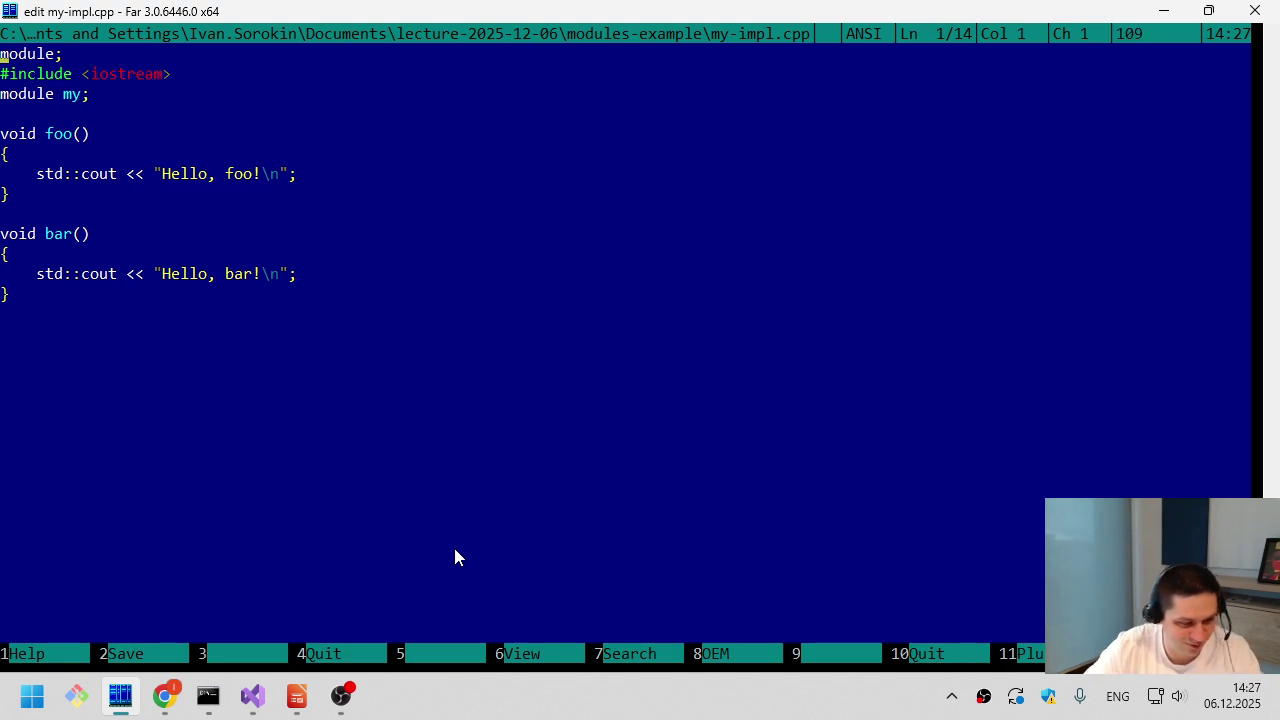
{"action": "key", "text": "Escape"}
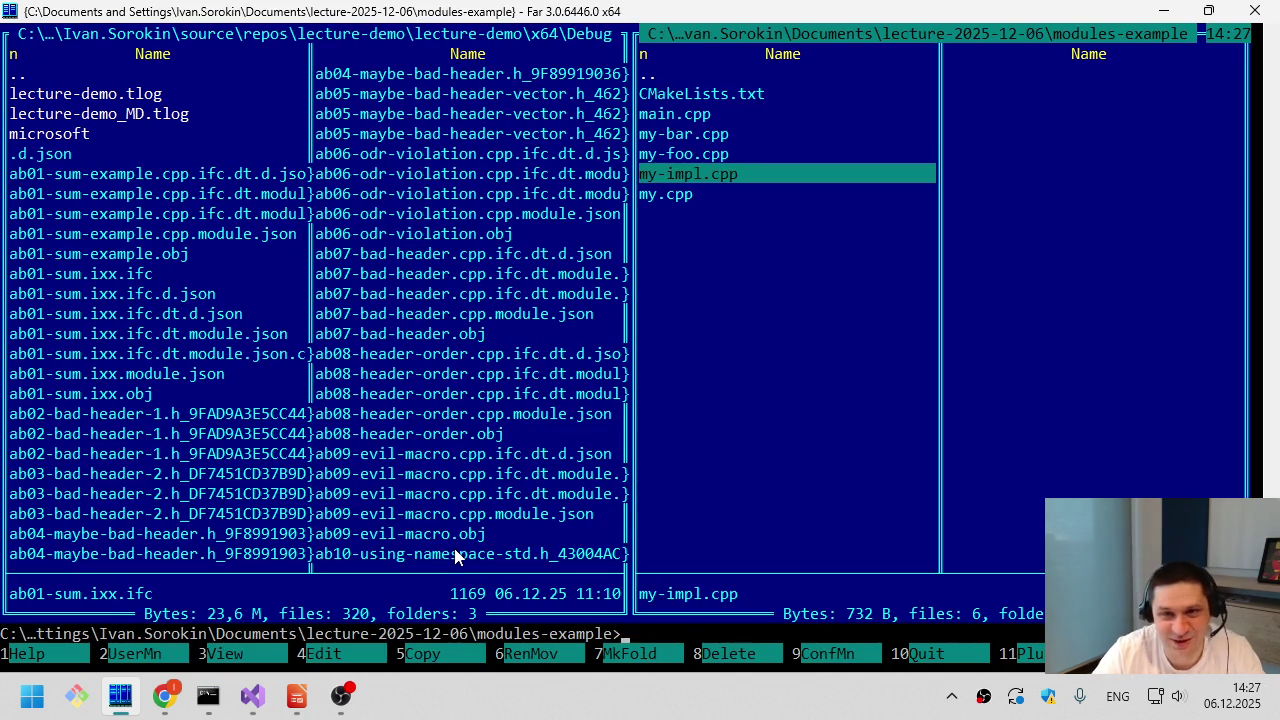
{"action": "key", "text": "Up"}
{"action": "key", "text": "Up"}
{"action": "key", "text": "Up"}
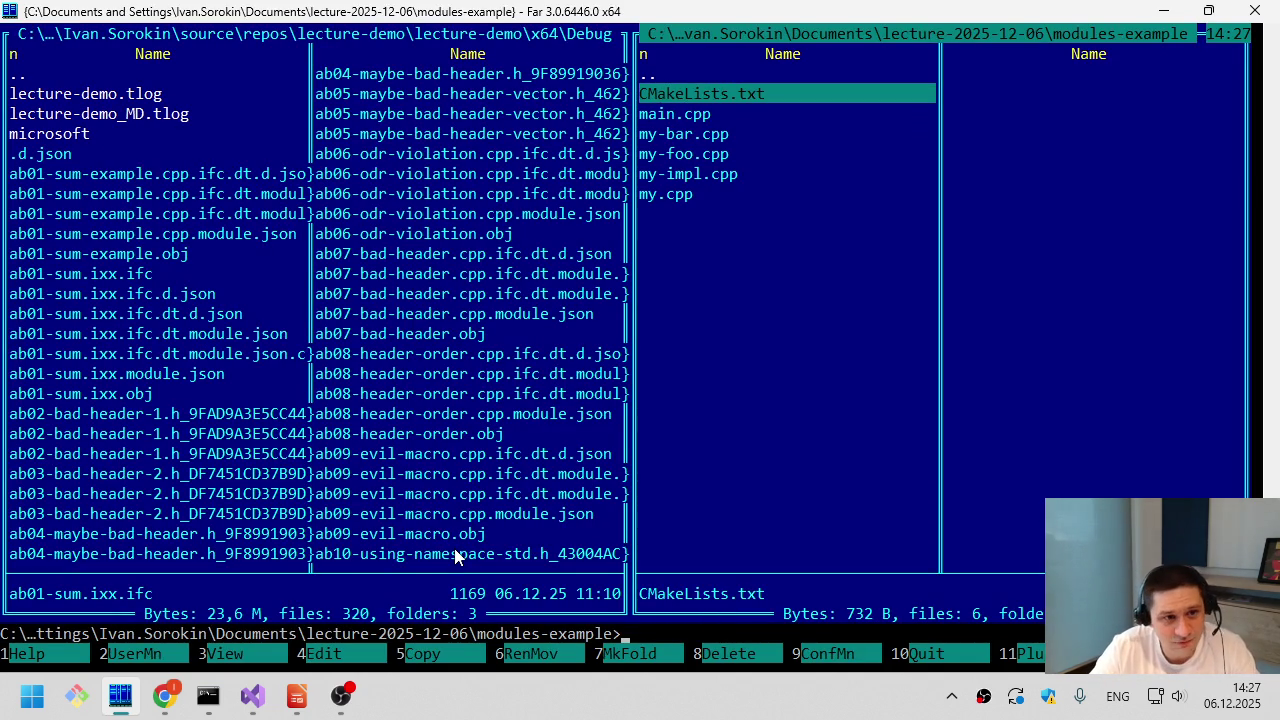
- Open CMakeLists.txt and mark the PRIVATE ordinary sources main.cpp and my-impl.cpp
{"action": "key", "text": "F4"}
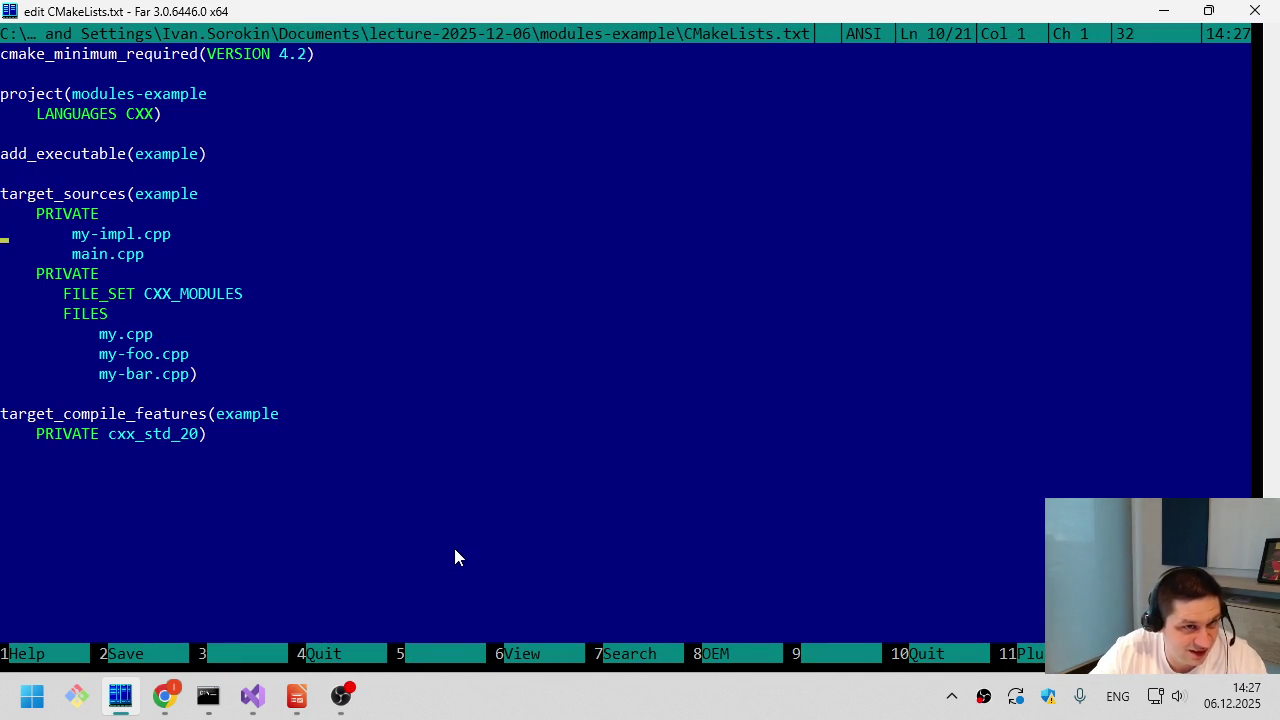
{"action": "key", "text": "Up"}
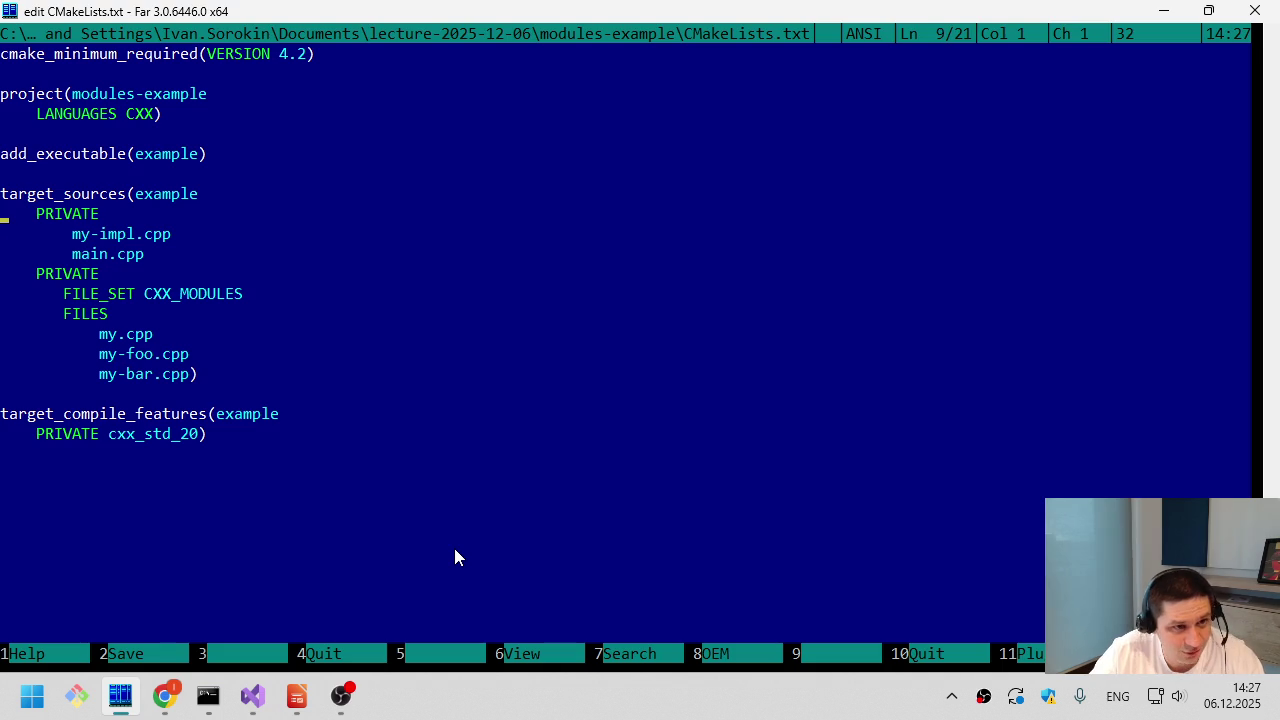
{"action": "key", "text": "shift+Down"}
{"action": "key", "text": "shift+Down"}
{"action": "key", "text": "shift+Down"}
{"action": "key", "text": "ctrl+u"}
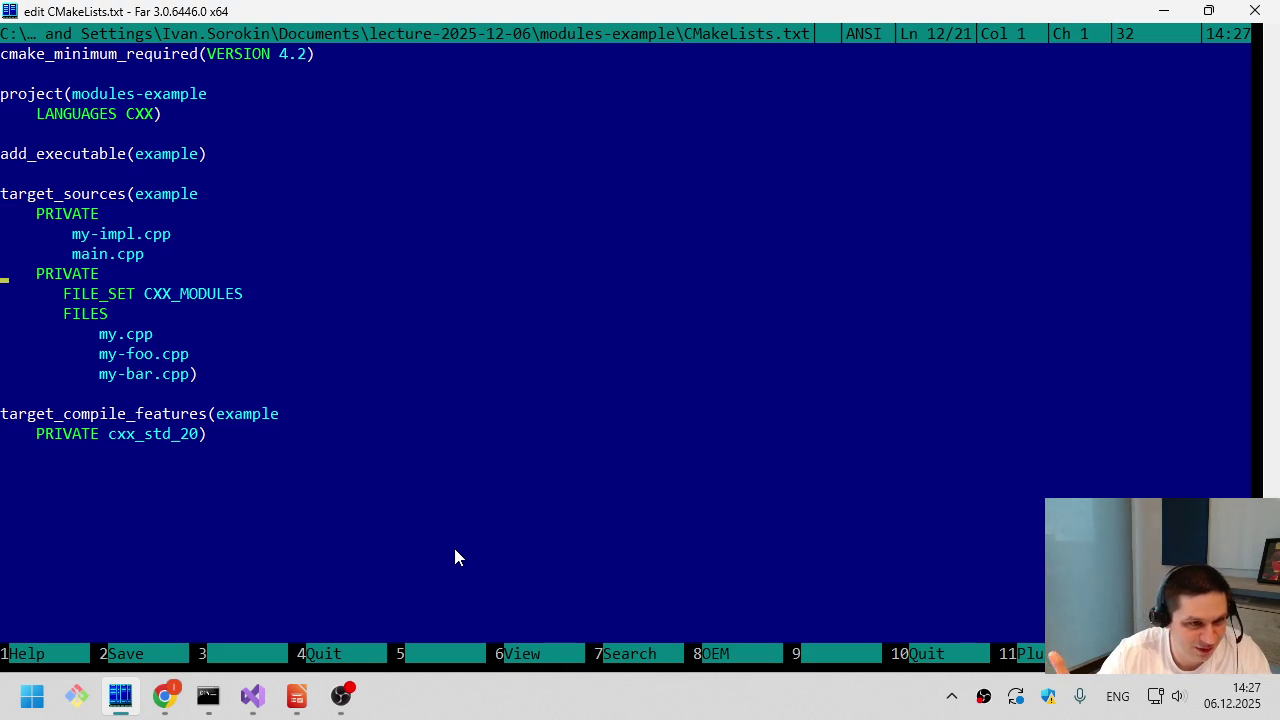
{"action": "key", "text": "Up"}
{"action": "key", "text": "ctrl+Right"}
{"action": "key", "text": "shift+End"}
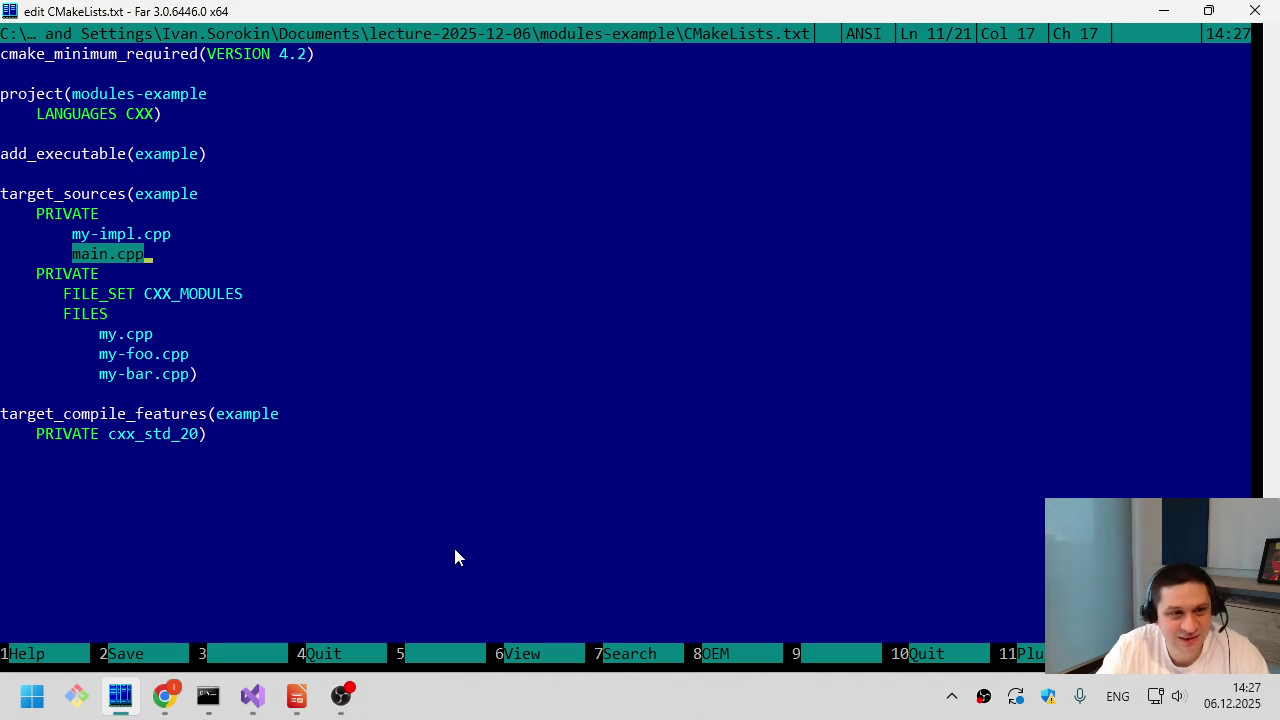
{"action": "key", "text": "Up"}
{"action": "key", "text": "Home"}
{"action": "key", "text": "ctrl+Right"}
{"action": "key", "text": "shift+End"}
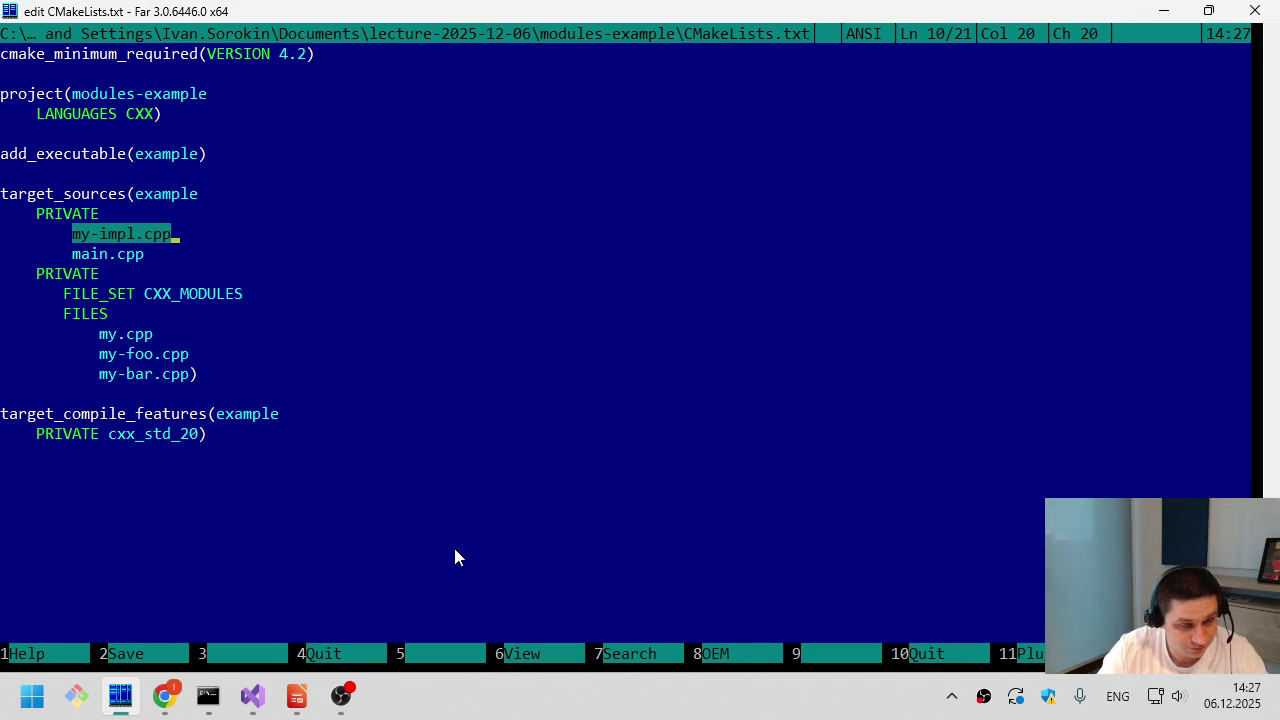
{"action": "key", "text": "Home"}
{"action": "key", "text": "shift+Down"}
{"action": "key", "text": "shift+Down"}
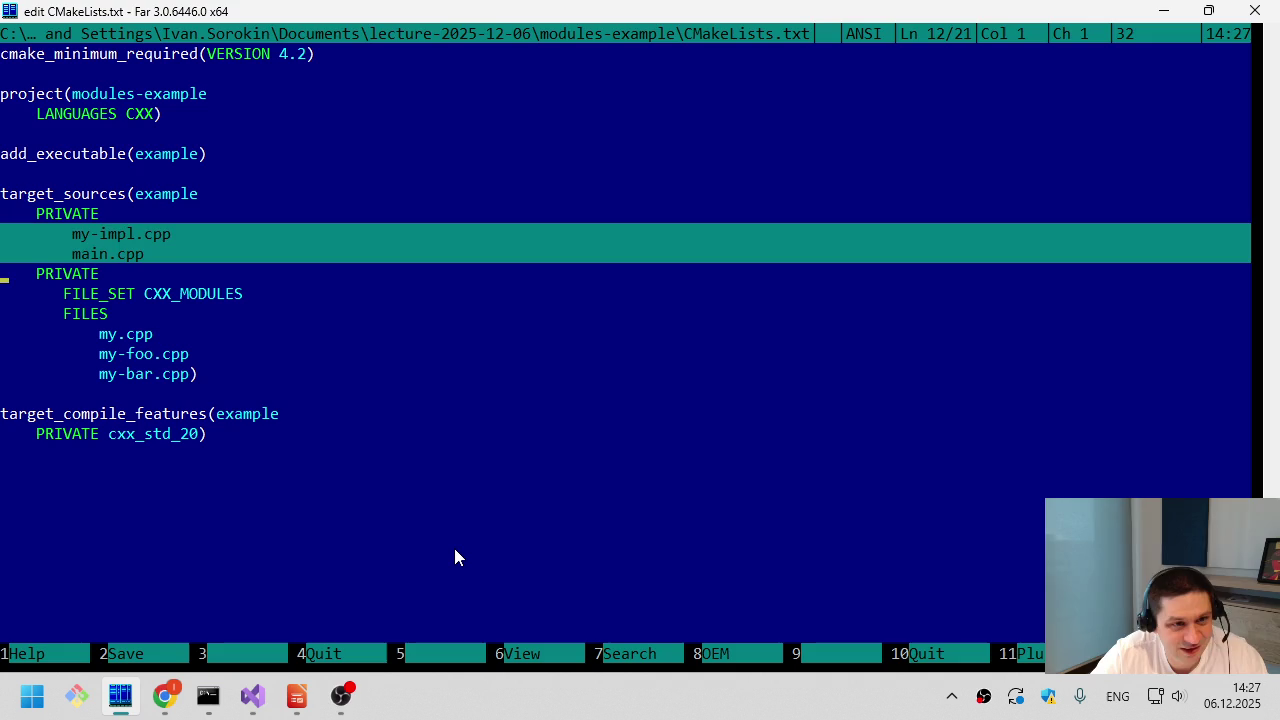
{"action": "key", "text": "Down"}
{"action": "key", "text": "Down"}
{"action": "key", "text": "Down"}
- Mark the module files listed under FILES and the CXX_MODULES file set name
{"action": "key", "text": "ctrl+Right"}
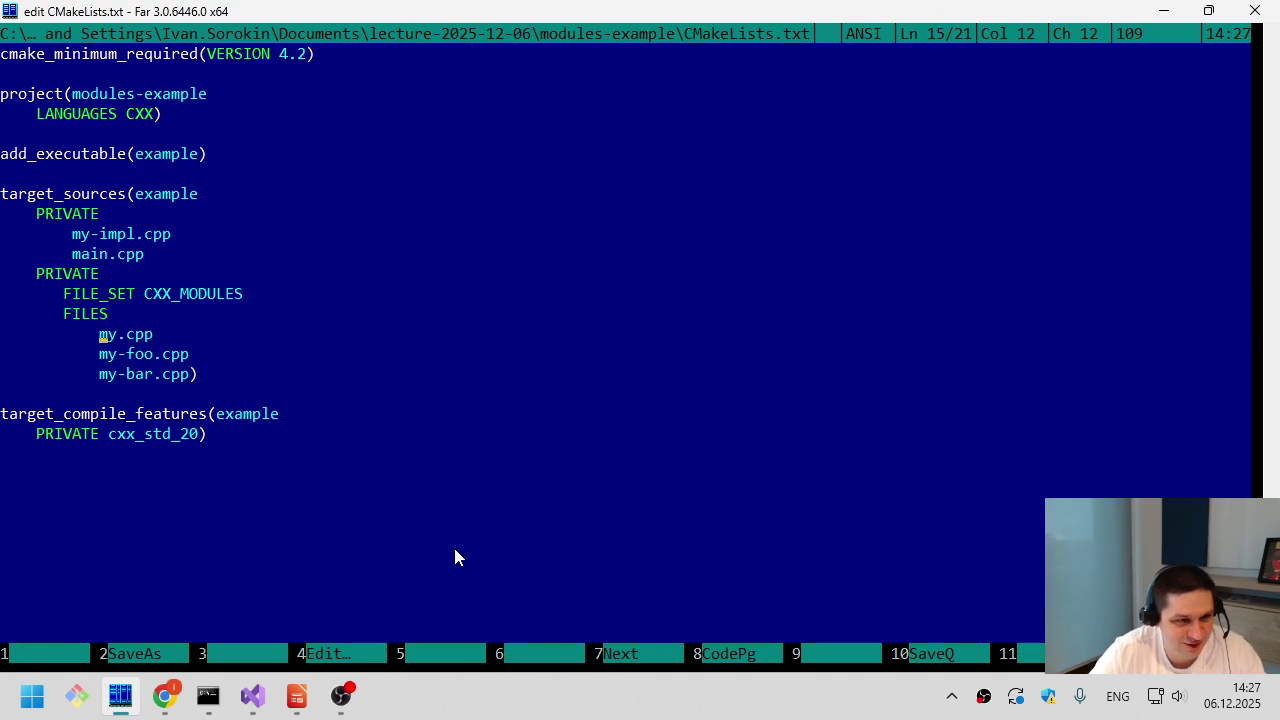
{"action": "key", "text": "shift+Down"}
{"action": "key", "text": "shift+Down"}
{"action": "key", "text": "shift+Right"}
{"action": "key", "text": "shift+Right"}
{"action": "key", "text": "shift+Right"}
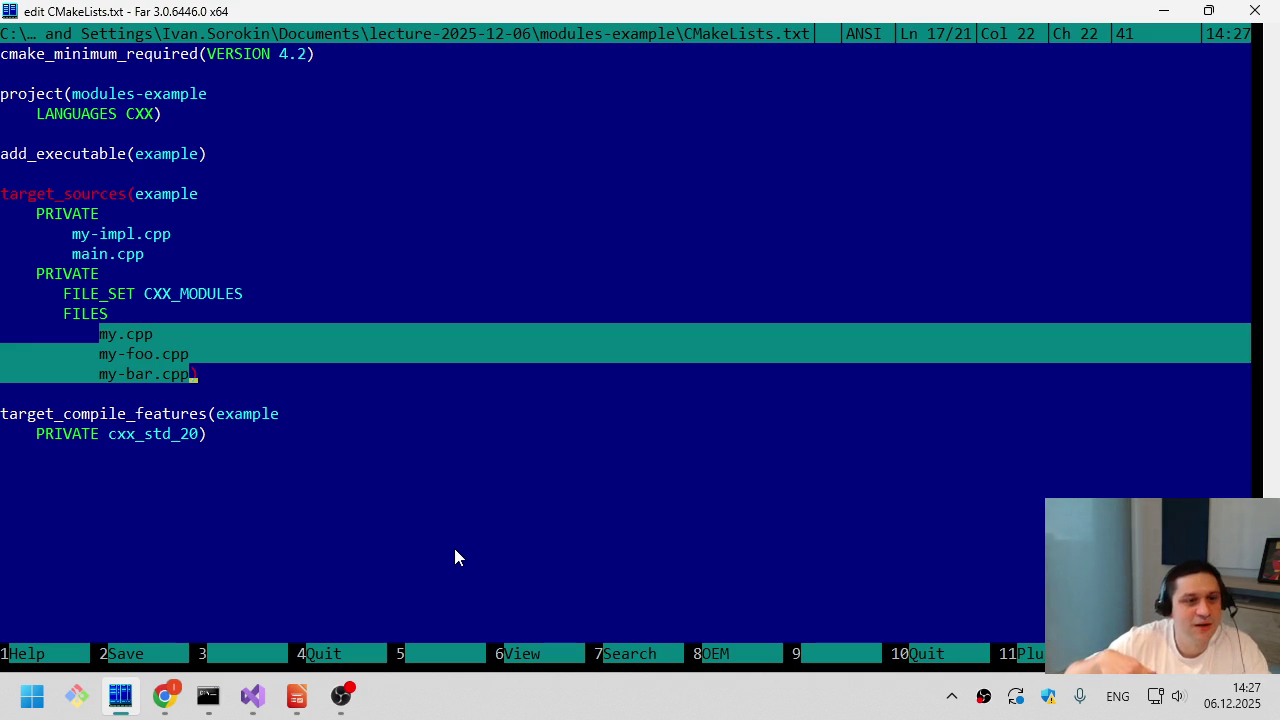
{"action": "key", "text": "Up"}
{"action": "key", "text": "Up"}
{"action": "key", "text": "Up"}
{"action": "key", "text": "Up"}
{"action": "key", "text": "ctrl+Left"}
{"action": "key", "text": "ctrl+shift+Right"}
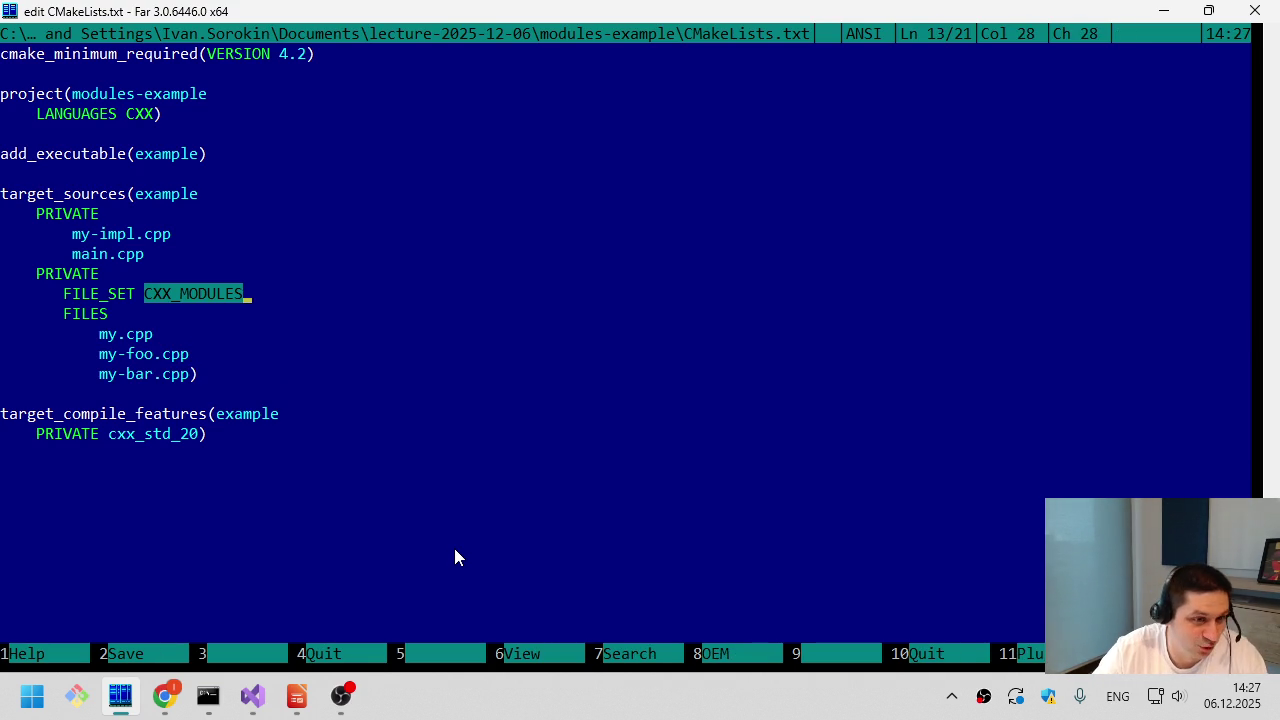
- Mark the target_compile_features block, close CMakeLists.txt, and go up to lecture-2025-12-06
{"action": "key", "text": "ctrl+End"}
{"action": "key", "text": "shift+Up"}
{"action": "key", "text": "shift+Up"}
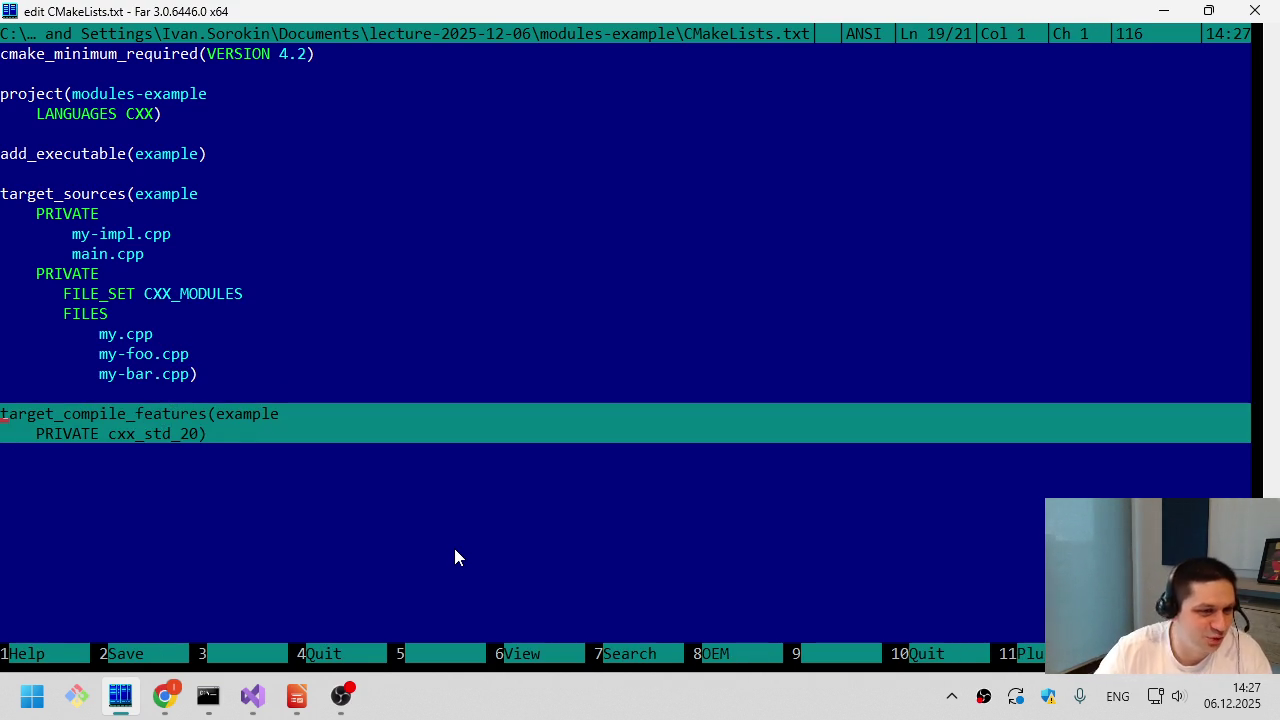
{"action": "key", "text": "Up"}
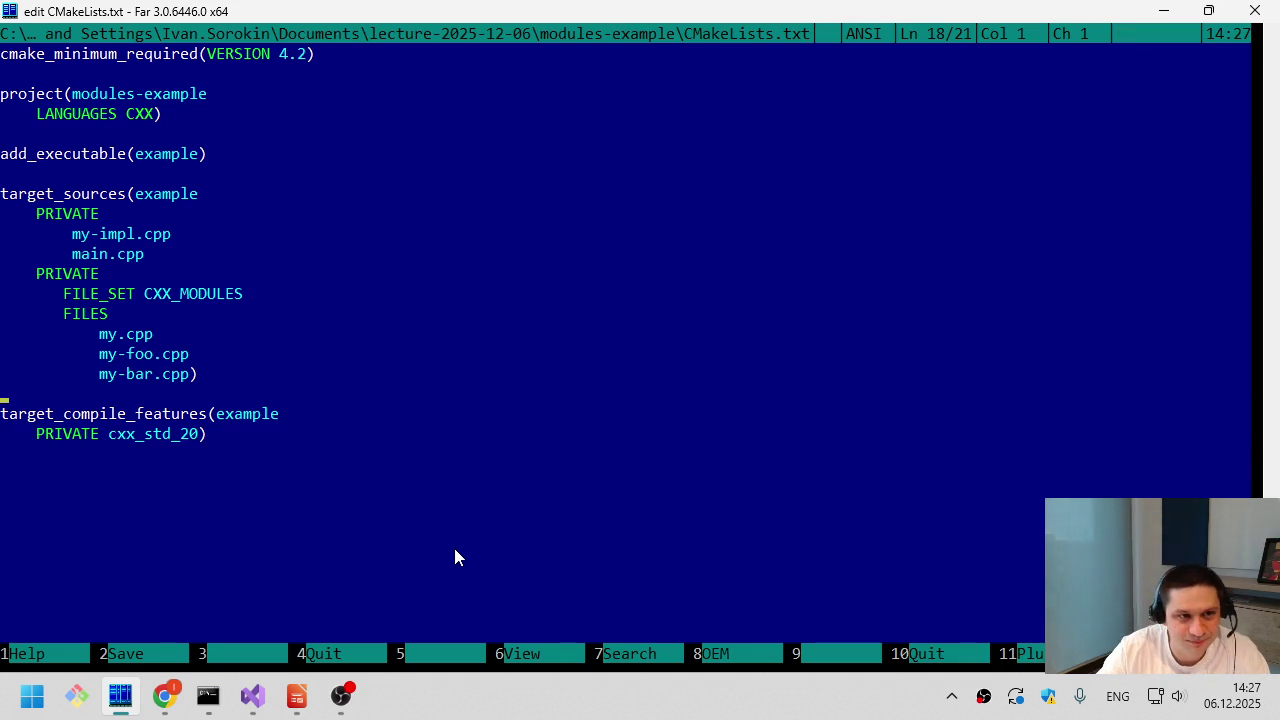
{"action": "key", "text": "Escape"}
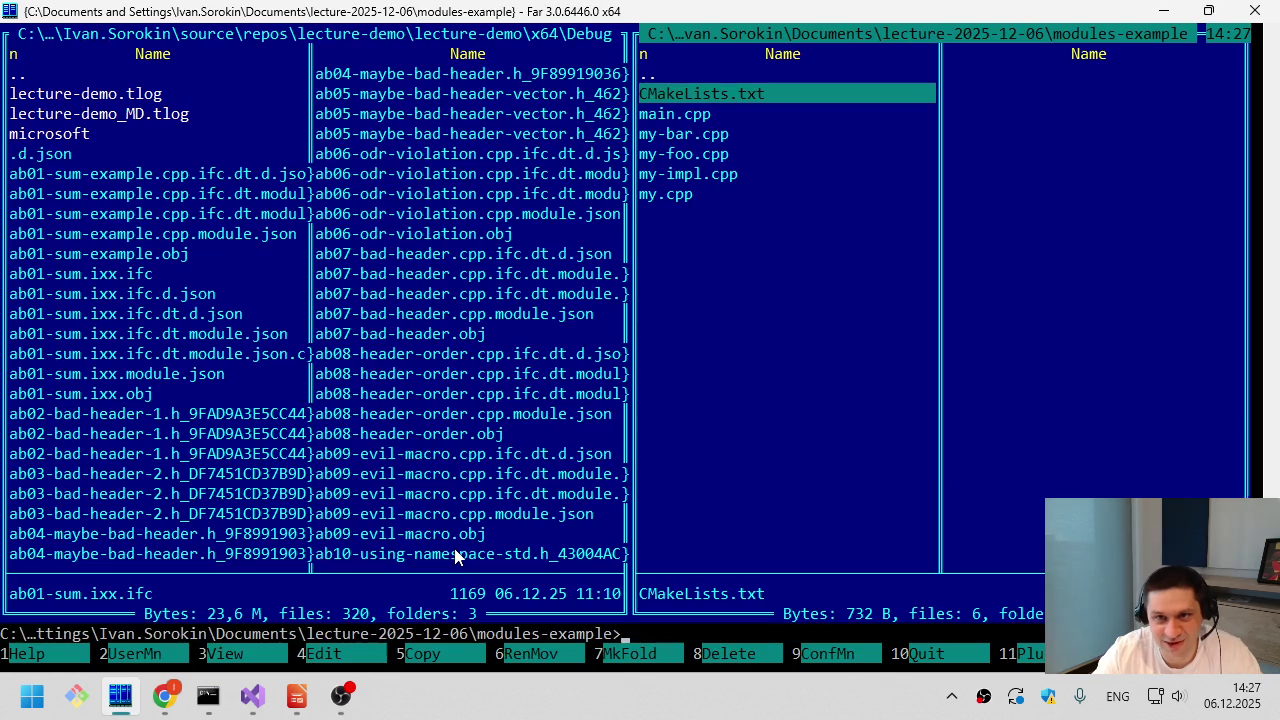
{"action": "key", "text": "Up"}
{"action": "key", "text": "Return"}
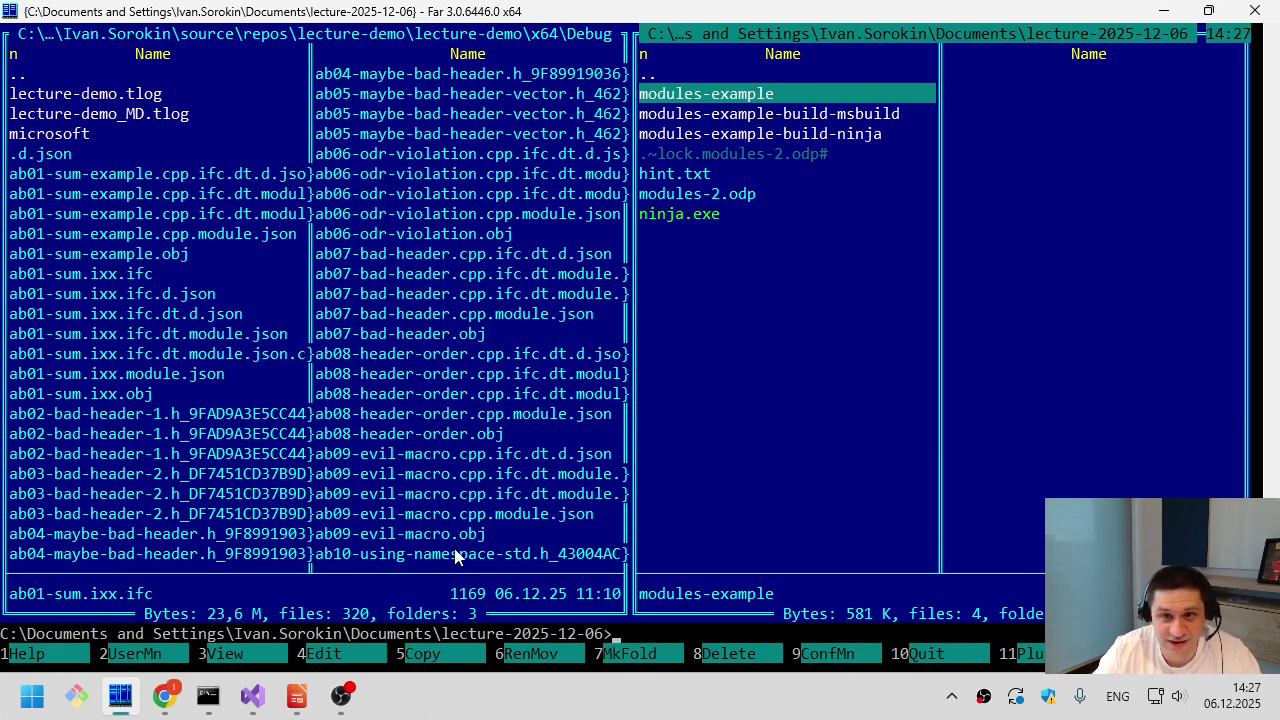
- Mark the modules-example-build-msbuild and modules-example-build-ninja folders in the lecture folder
{"action": "key", "text": "Down"}
{"action": "key", "text": "Down"}
{"action": "key", "text": "Down"}
{"action": "key", "text": "Up"}
{"action": "key", "text": "Up"}
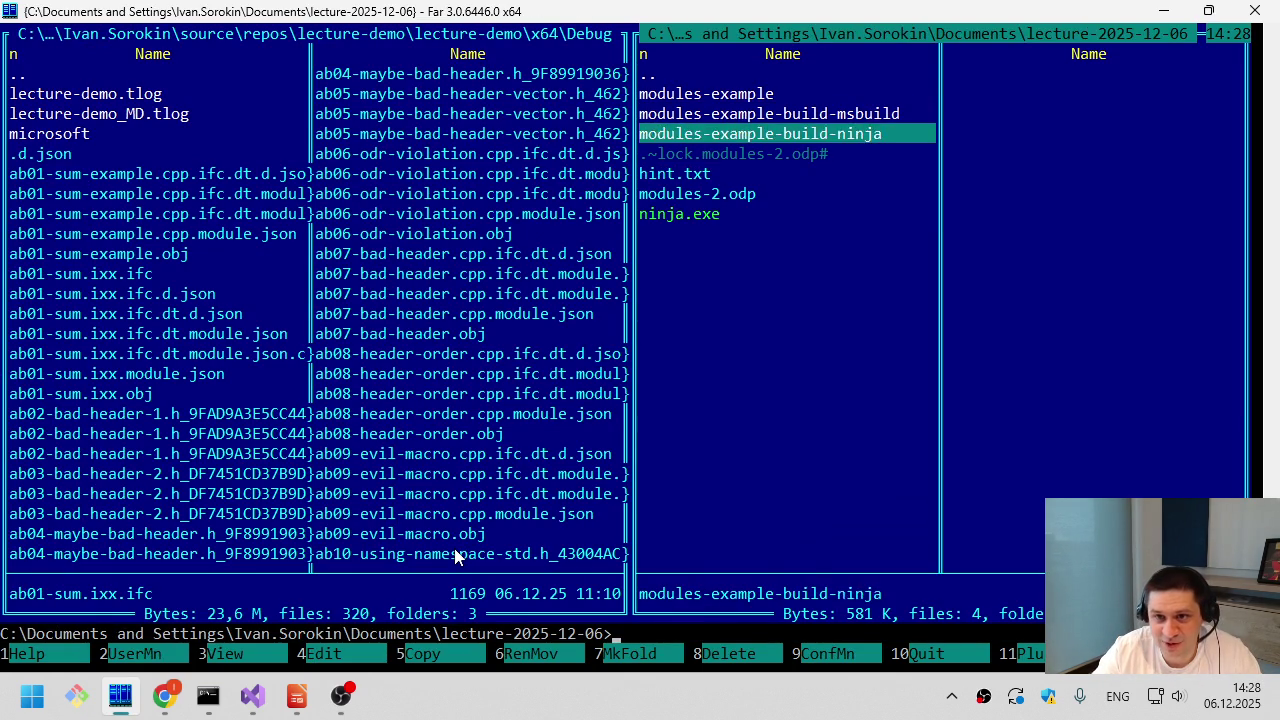
{"action": "key", "text": "Up"}
{"action": "key", "text": "Insert"}
{"action": "key", "text": "Insert"}
{"action": "key", "text": "Up"}
- Try permanently deleting the marked build folders, retry the locked file, then dismiss the error
{"action": "key", "text": "F8"}
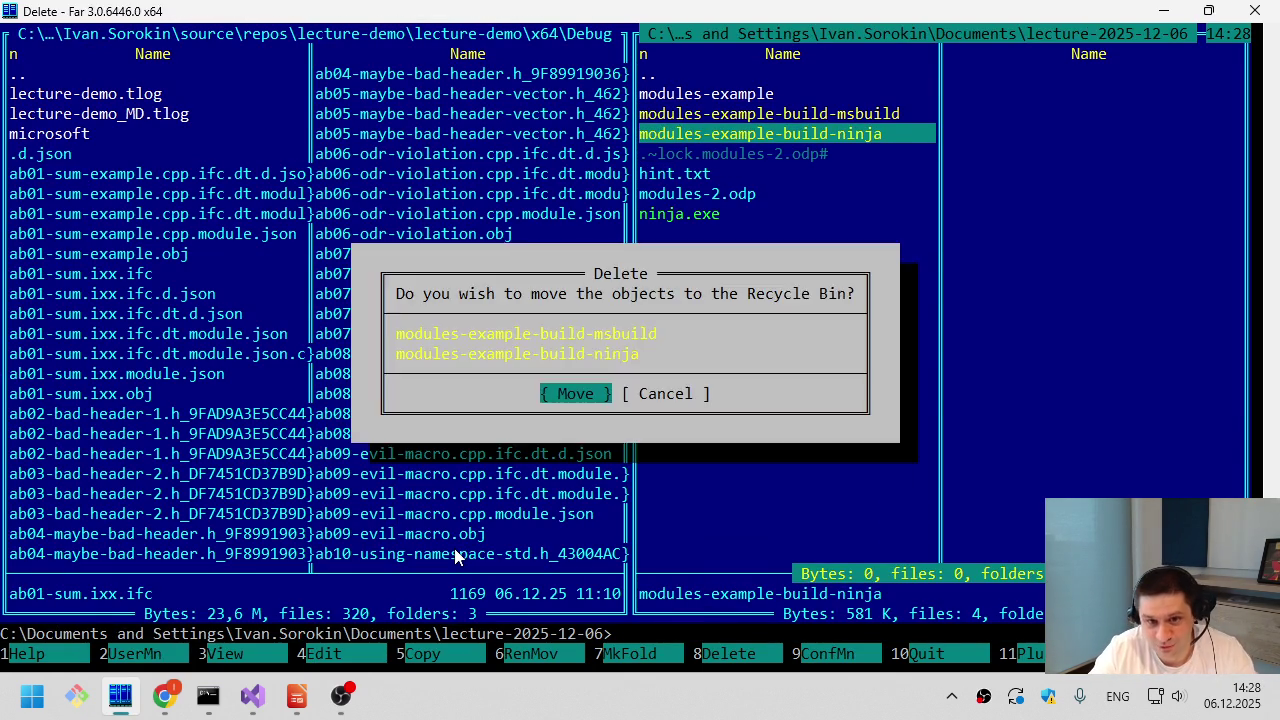
{"action": "key", "text": "Return"}
{"action": "key", "text": "Right"}
{"action": "key", "text": "Return"}
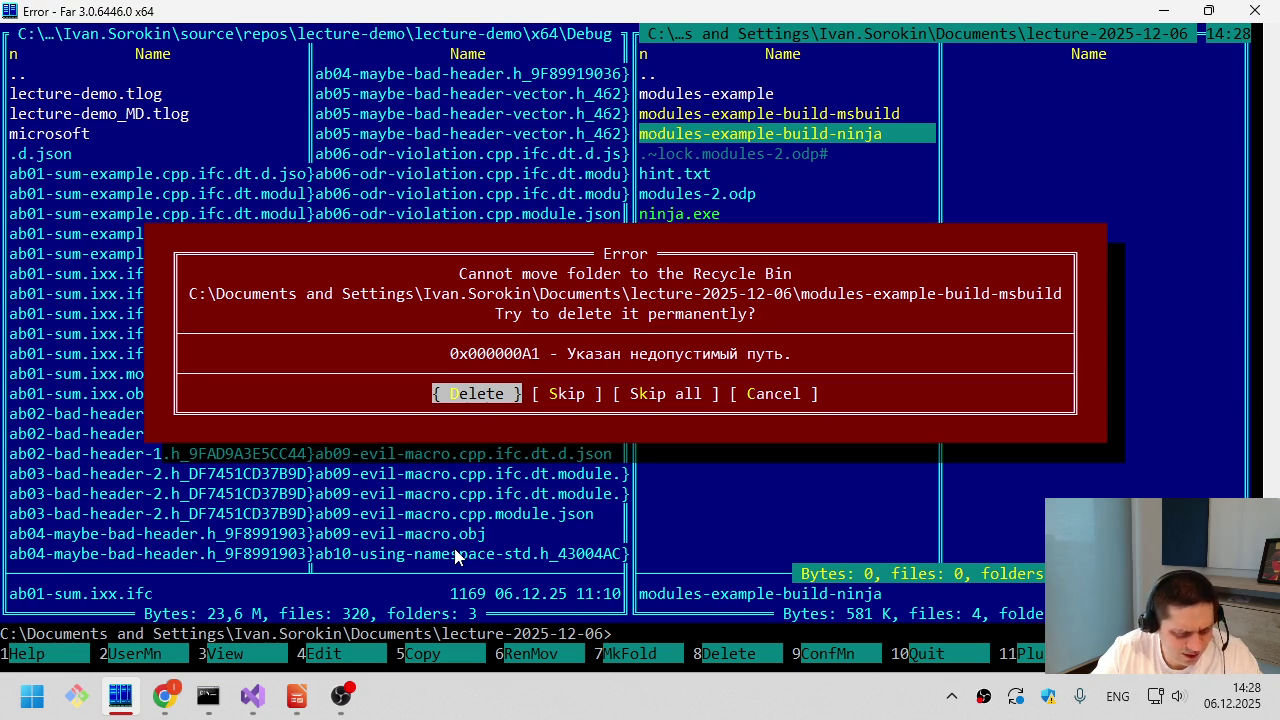
{"action": "key", "text": "Right"}
{"action": "key", "text": "Left"}
{"action": "key", "text": "Return"}
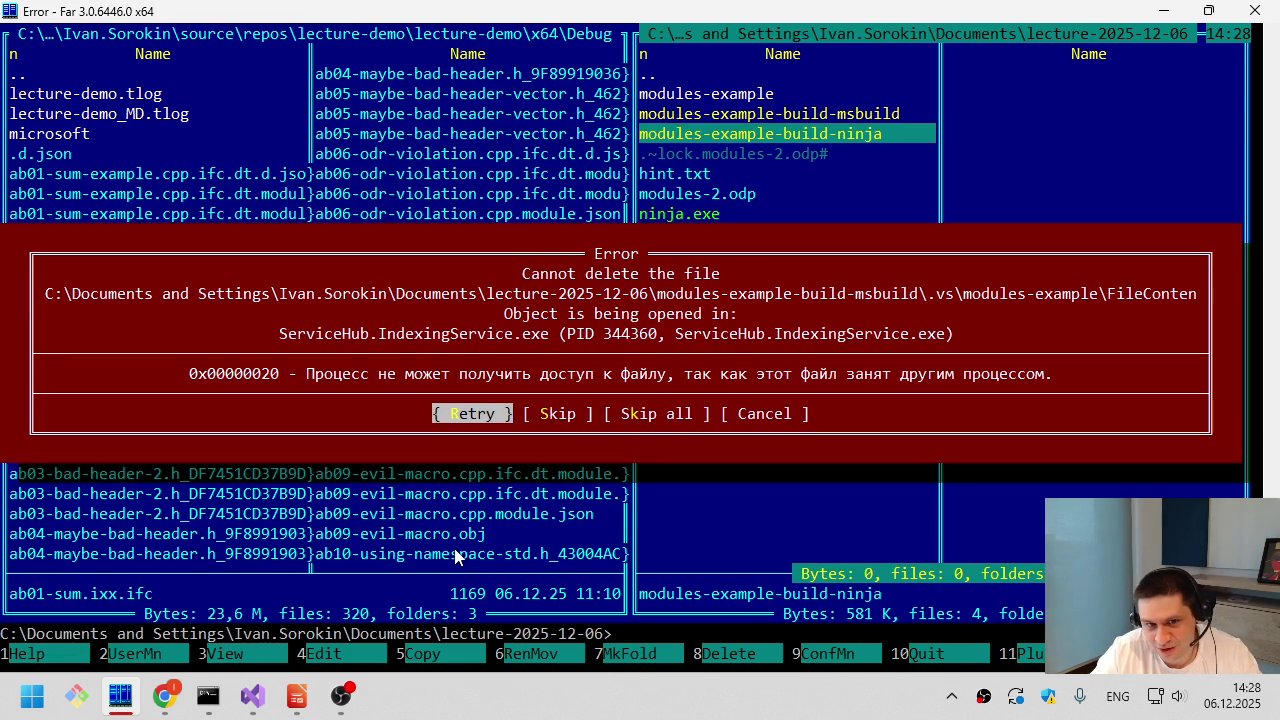
{"action": "key", "text": "Return"}
{"action": "key", "text": "Return"}
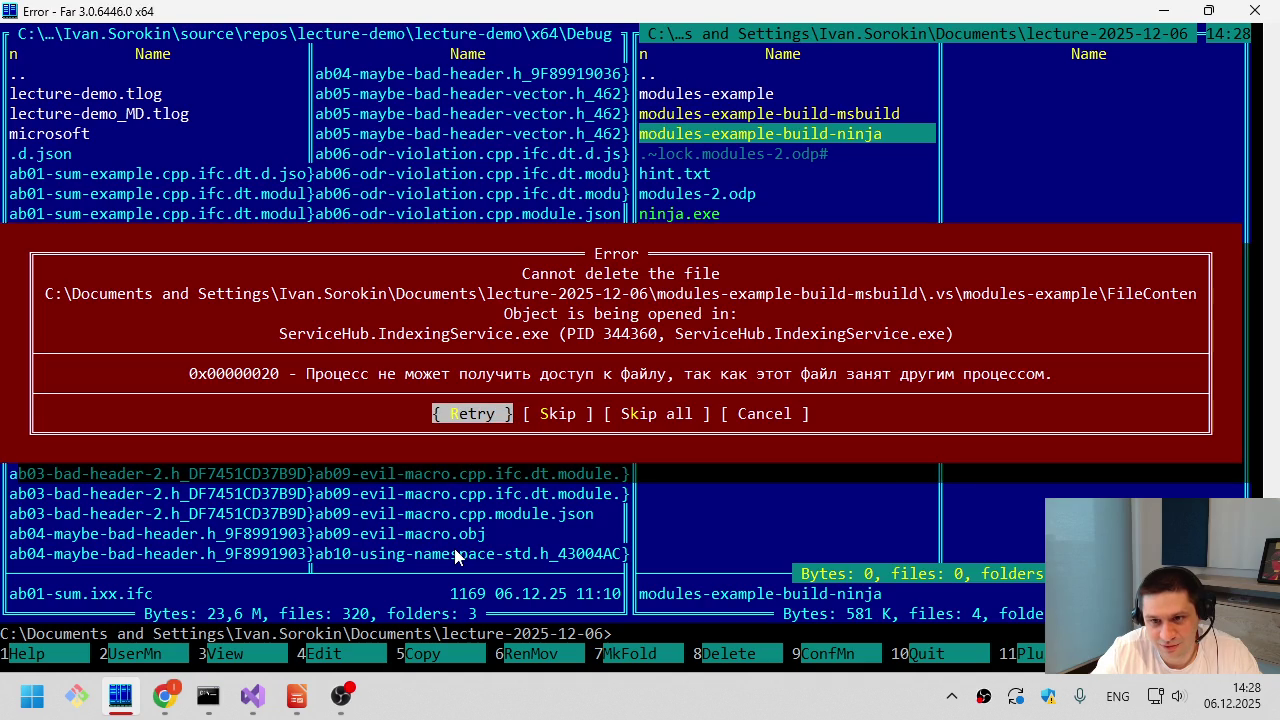
{"action": "key", "text": "Escape"}
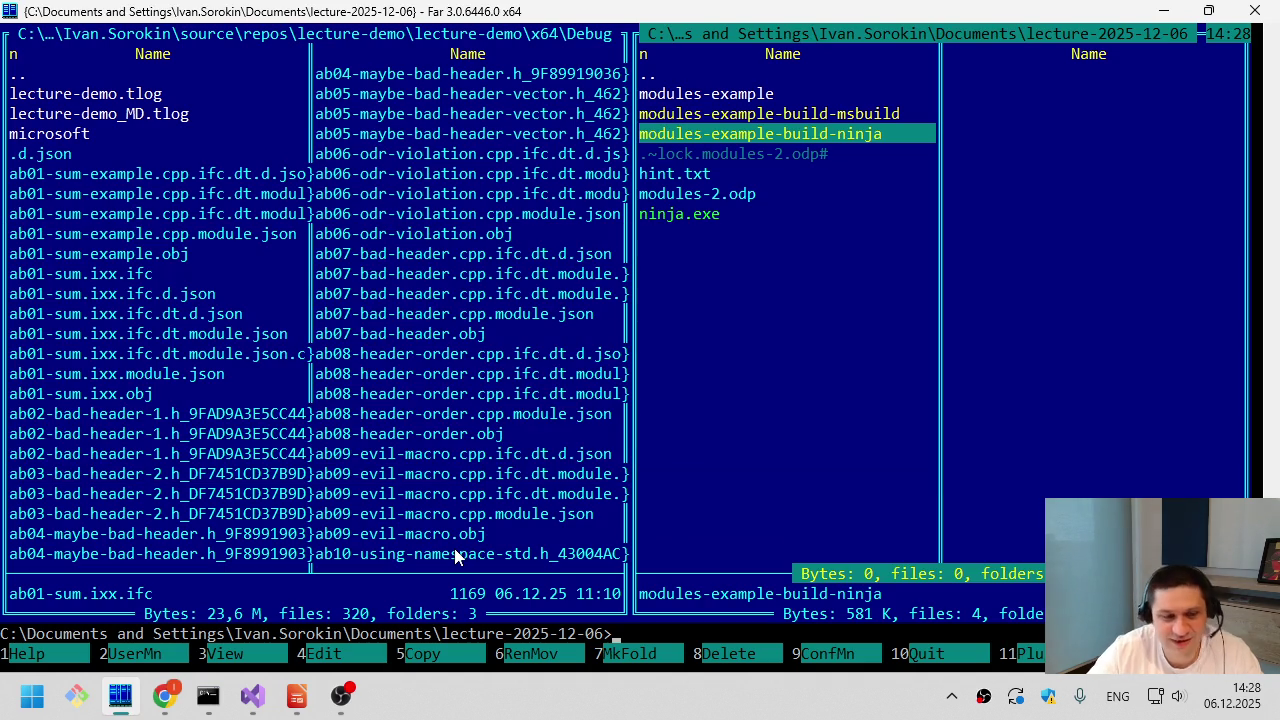
- From the right panel, recycle both build folders with F8, choosing All
{"action": "left_click", "coordinate": [255, 703]}
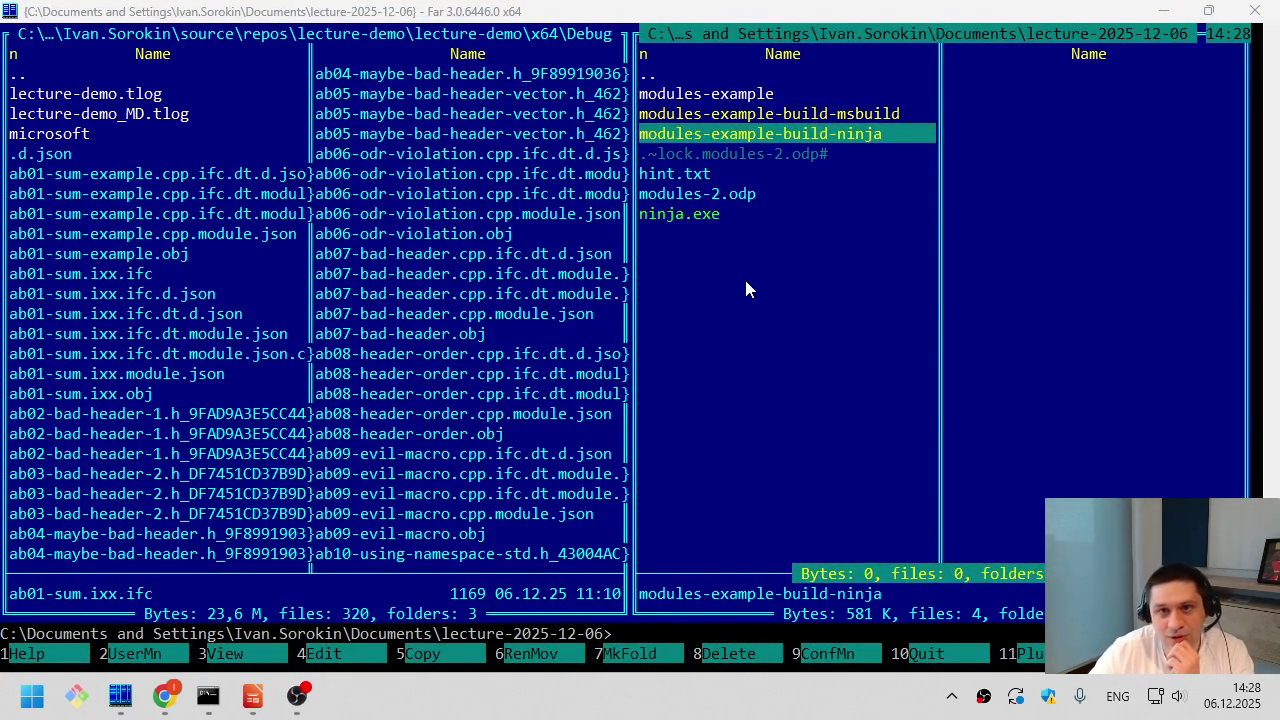
{"action": "left_click", "coordinate": [746, 266]}
{"action": "key", "text": "Up"}
{"action": "key", "text": "Up"}
{"action": "key", "text": "Up"}
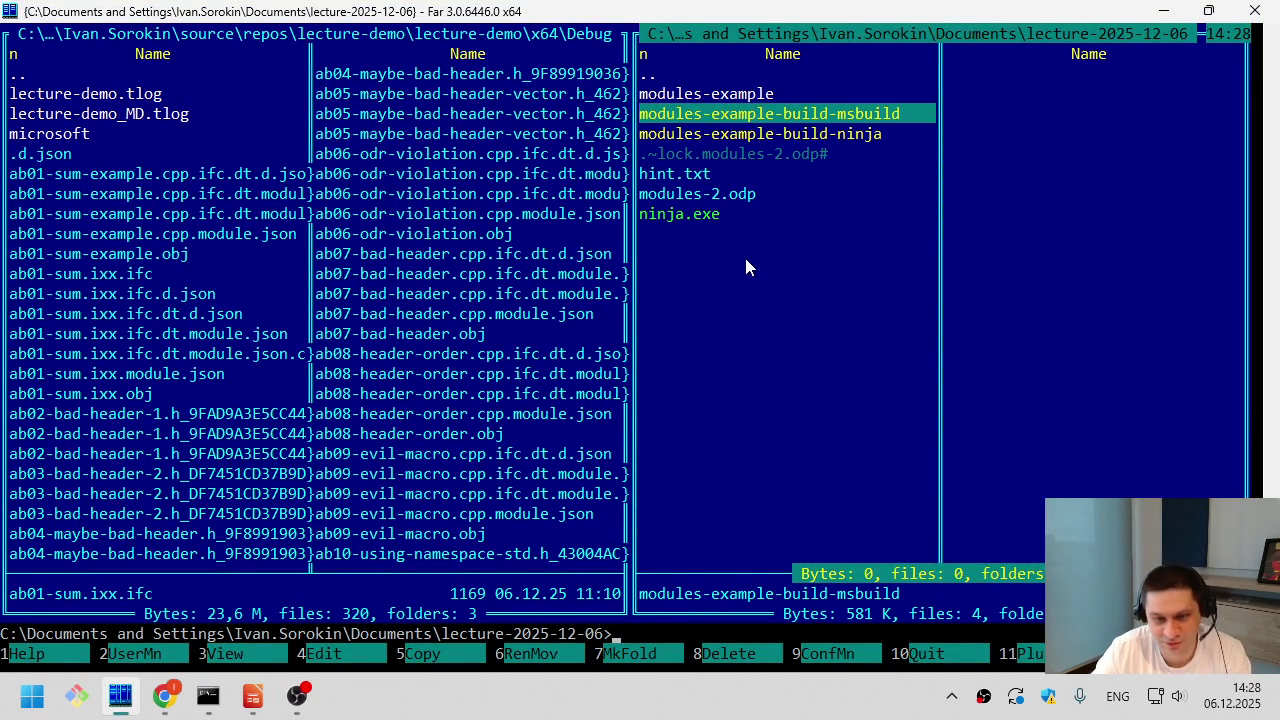
{"action": "key", "text": "F8"}
{"action": "key", "text": "Return"}
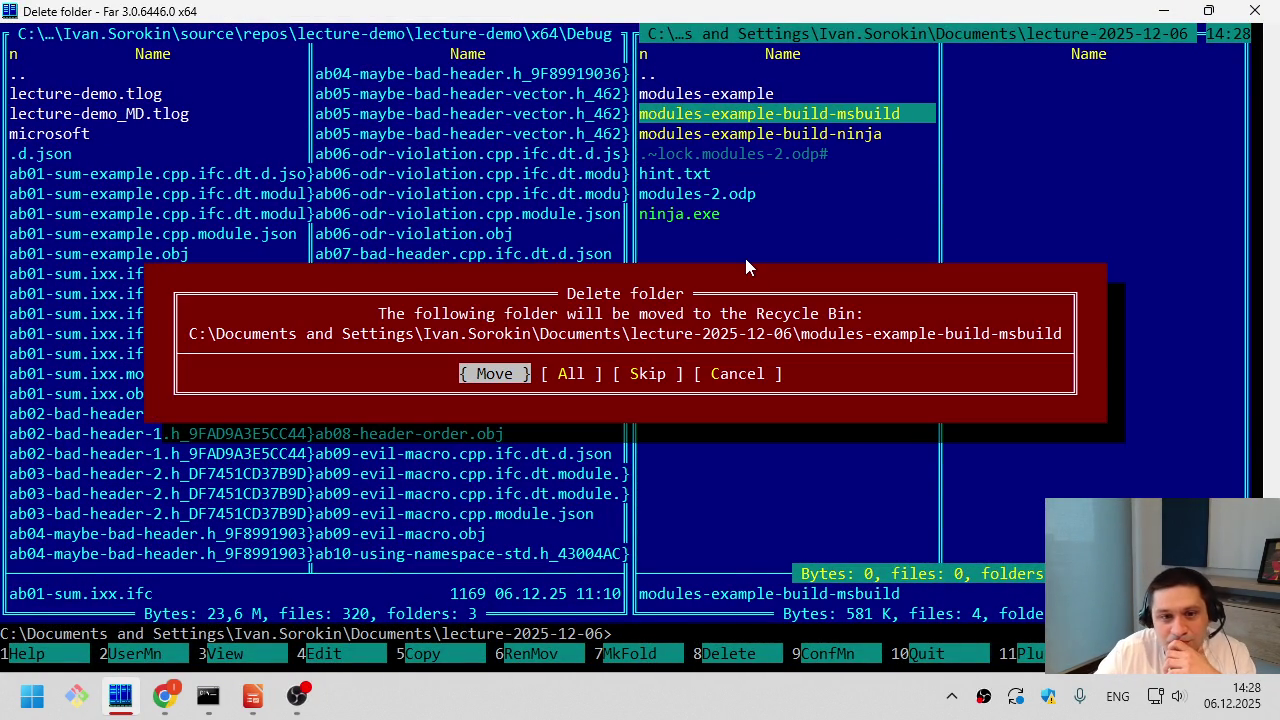
{"action": "key", "text": "Right"}
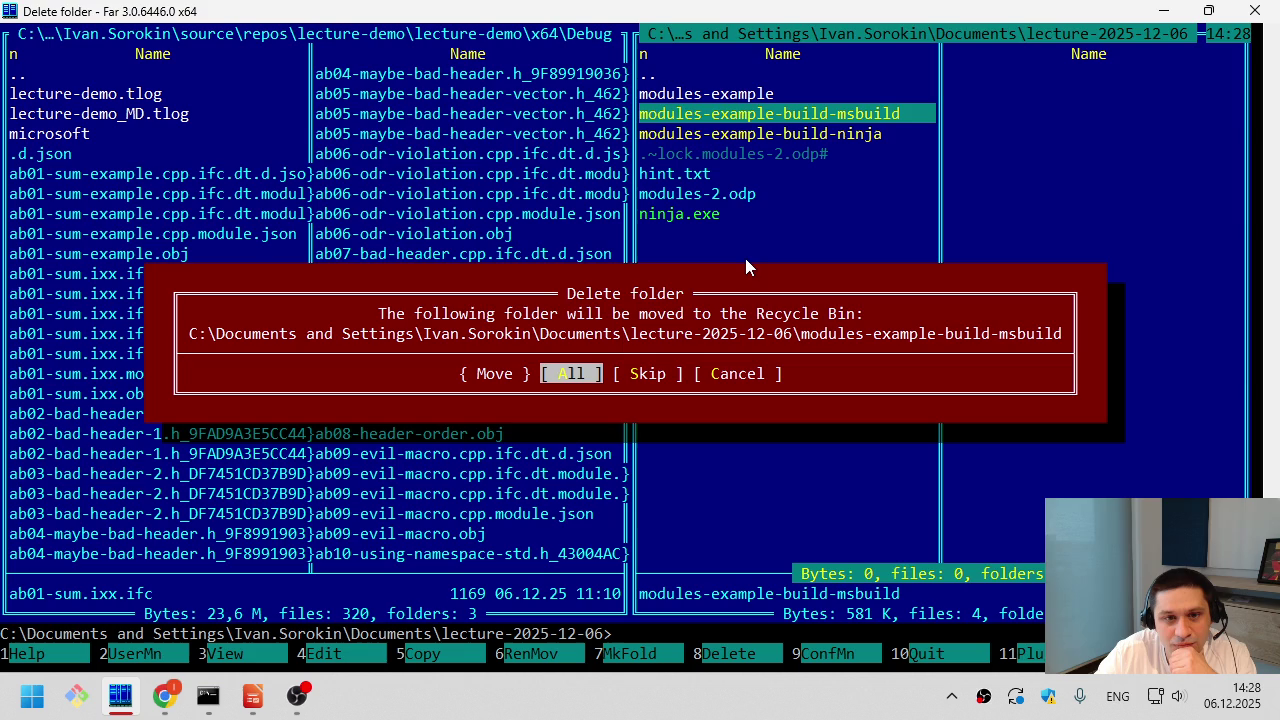
{"action": "key", "text": "Return"}
- Check the remaining lecture folder entries: modules-example, the lock file and hint.txt
{"action": "key", "text": "Up"}
{"action": "key", "text": "Down"}
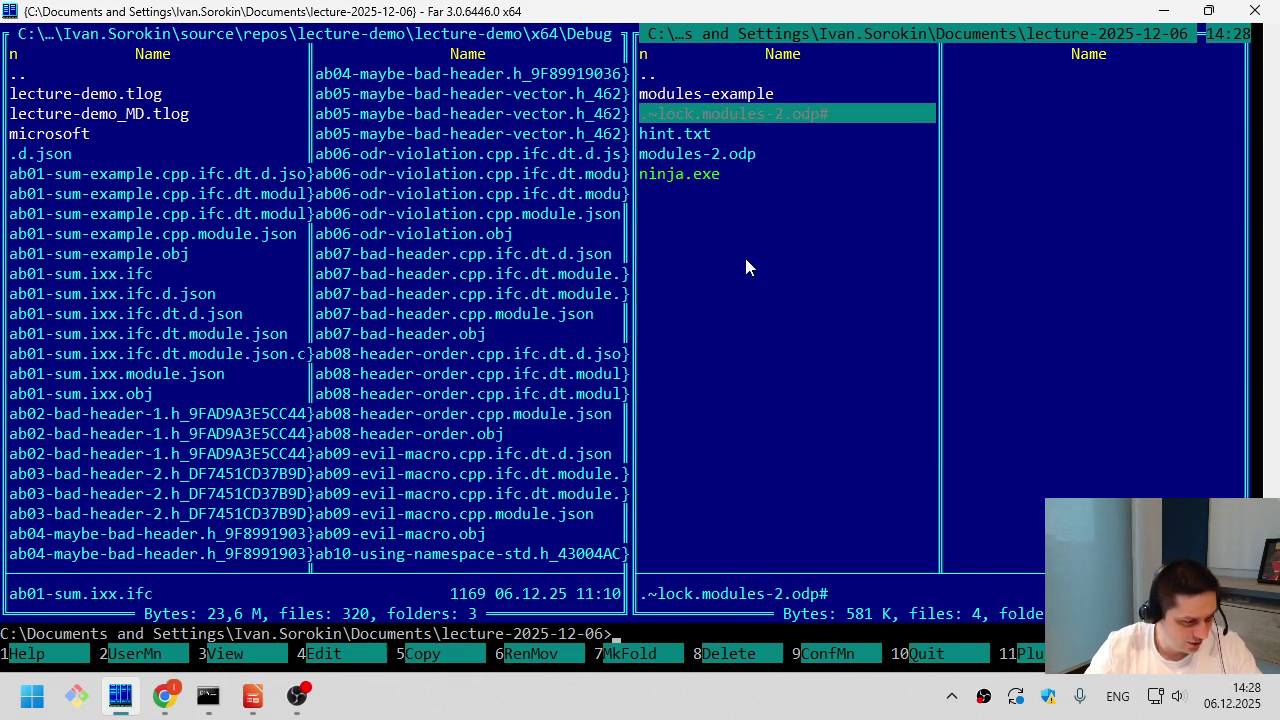
{"action": "key", "text": "Down"}
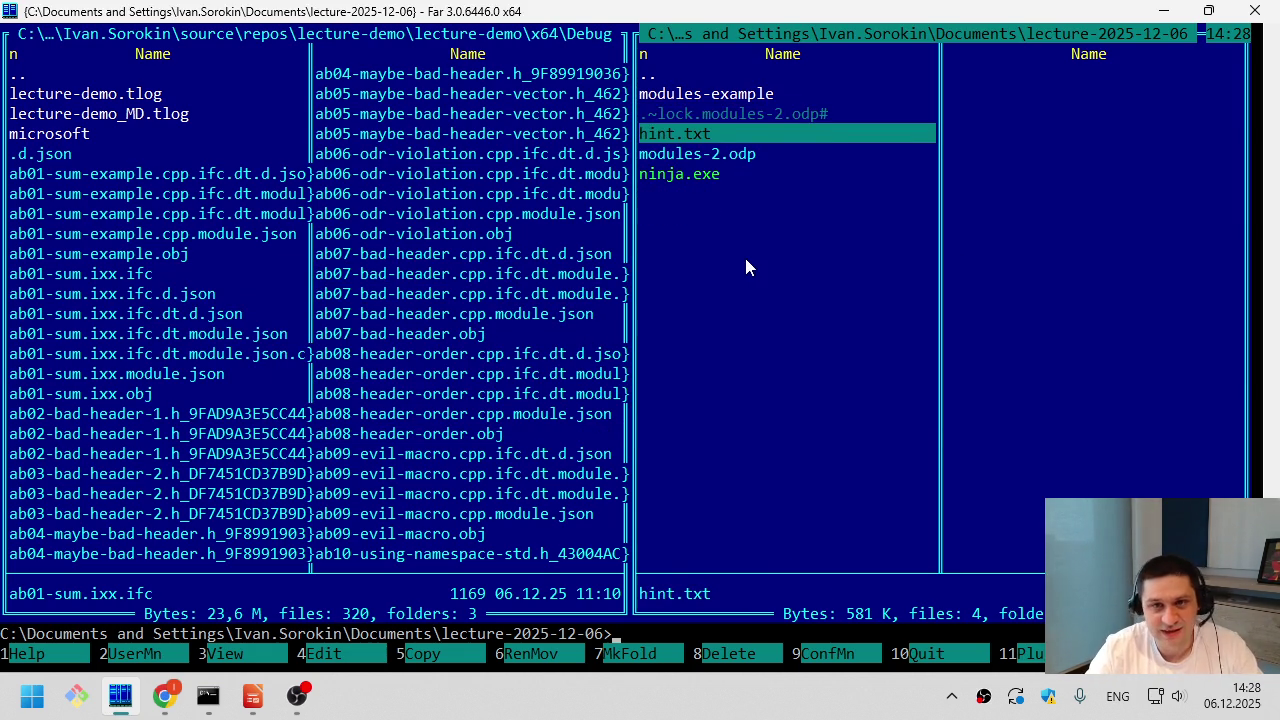
{"action": "key", "text": "Up"}
{"action": "key", "text": "Up"}
{"action": "key", "text": "alt+Tab"}
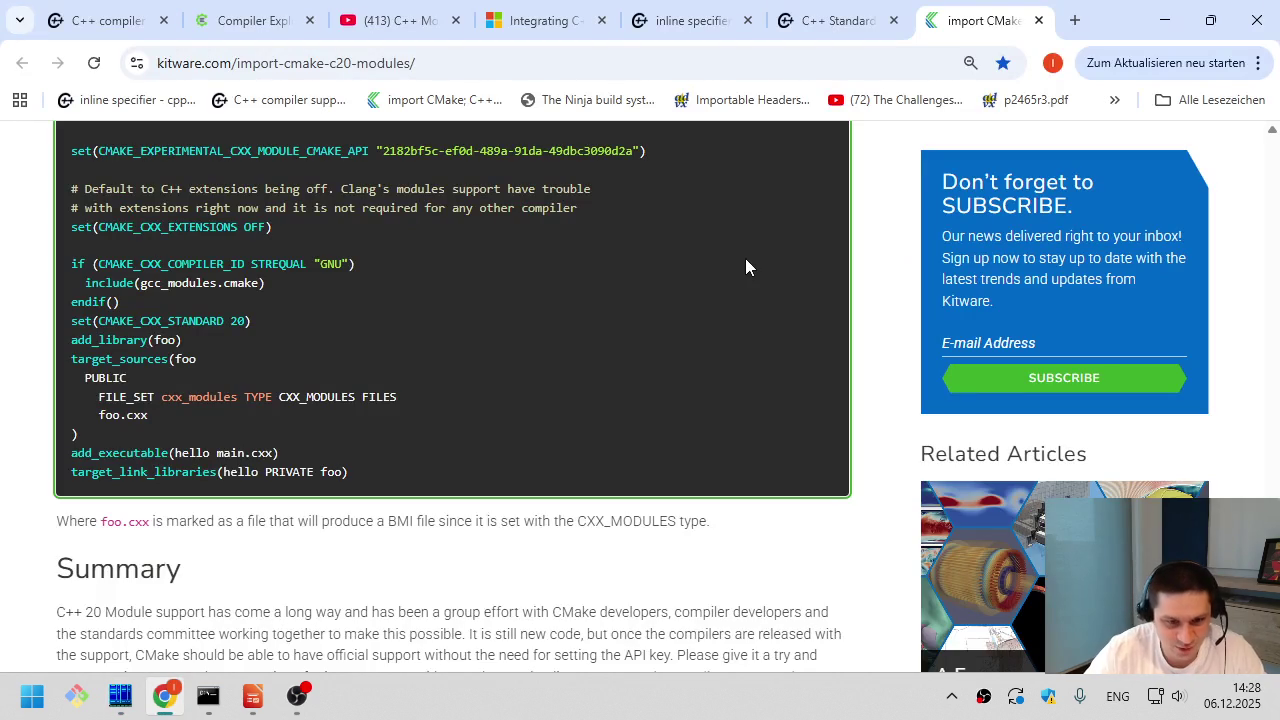
- On the Kitware blog, highlight the official-support summary and the experimental module API variable name
{"action": "scroll", "coordinate": [712, 311], "scroll_direction": "down", "scroll_amount": 4}
{"action": "mouse_move", "coordinate": [597, 305]}
{"action": "left_mouse_down"}
{"action": "mouse_move", "coordinate": [570, 247]}
{"action": "mouse_move", "coordinate": [486, 163]}
{"action": "left_mouse_up"}
{"action": "left_click", "coordinate": [486, 163]}
{"action": "left_click_drag", "start_coordinate": [578, 310], "coordinate": [548, 207]}
{"action": "left_click", "coordinate": [545, 200]}
{"action": "scroll", "coordinate": [475, 310], "scroll_direction": "up", "scroll_amount": 10}
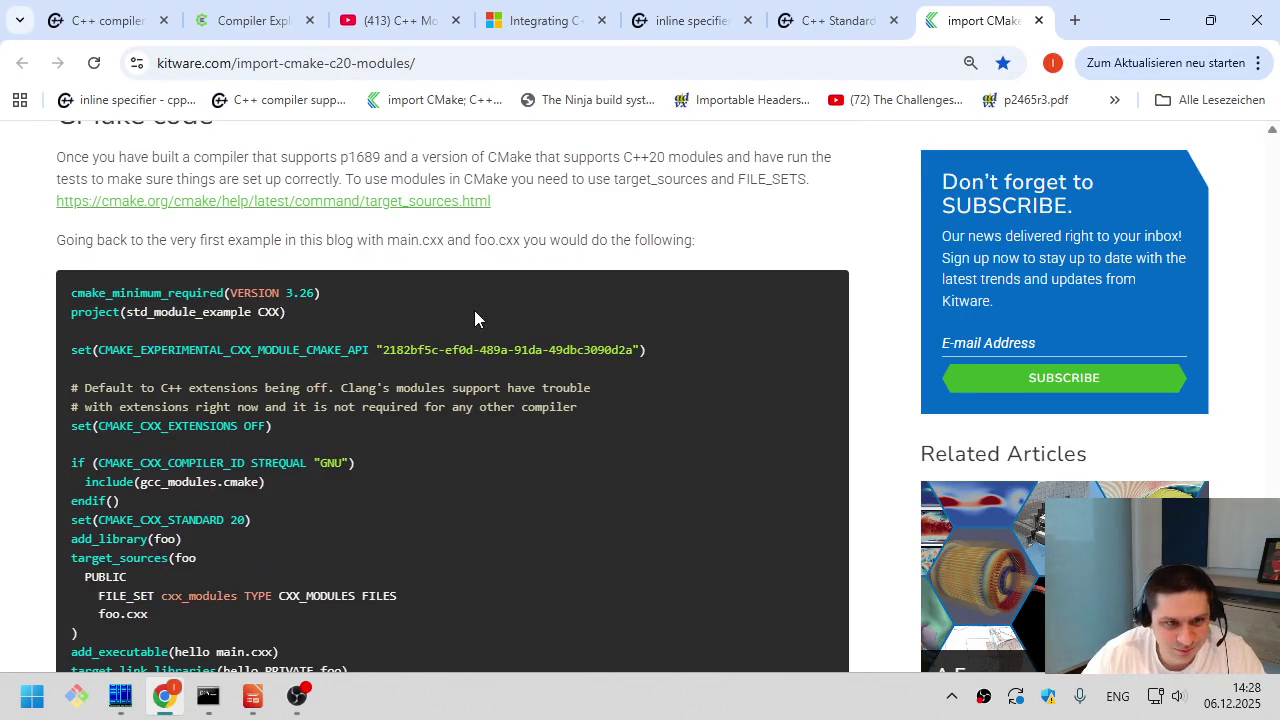
{"action": "left_click_drag", "start_coordinate": [320, 296], "coordinate": [300, 295]}
{"action": "scroll", "coordinate": [304, 298], "scroll_direction": "up", "scroll_amount": 2}
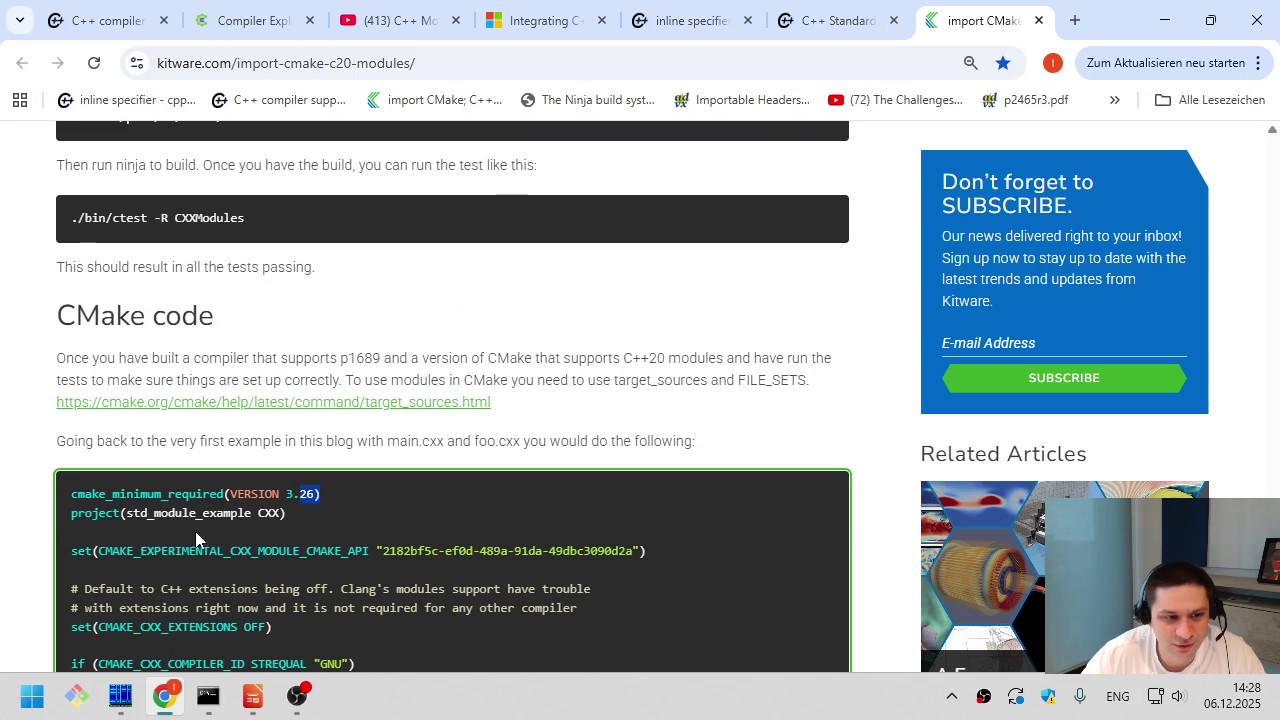
{"action": "left_click_drag", "start_coordinate": [140, 551], "coordinate": [366, 545]}
{"action": "left_click", "coordinate": [372, 546]}
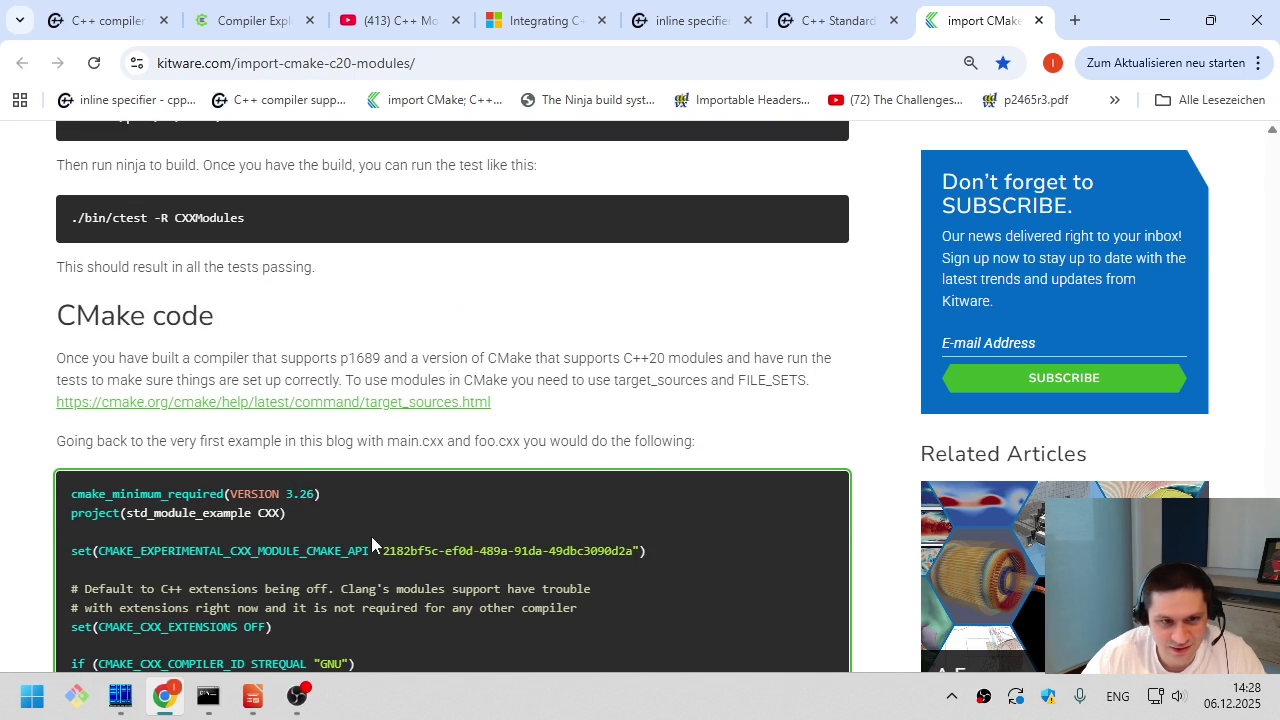
{"action": "scroll", "coordinate": [375, 524], "scroll_direction": "up", "scroll_amount": 2}
{"action": "scroll", "coordinate": [378, 523], "scroll_direction": "down", "scroll_amount": 2}
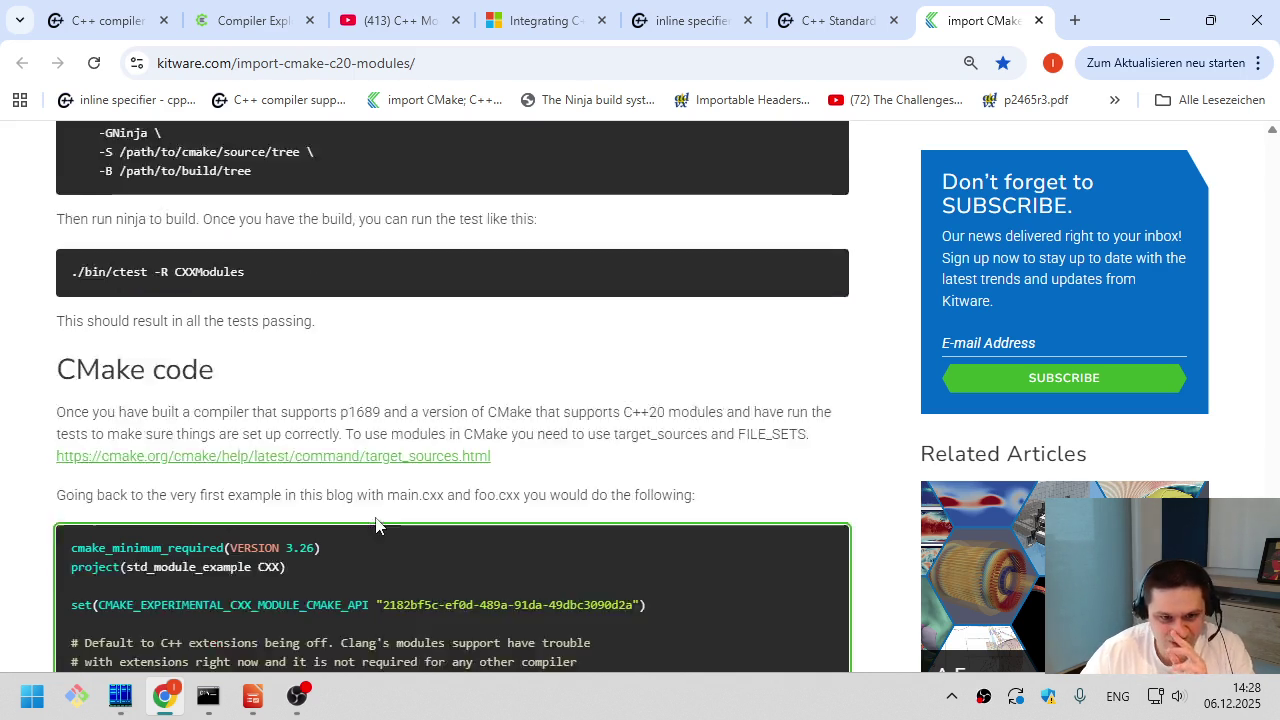
- Open the target_sources documentation in a new tab and search it for CXX_MODULE
{"action": "left_click", "coordinate": [433, 404]}
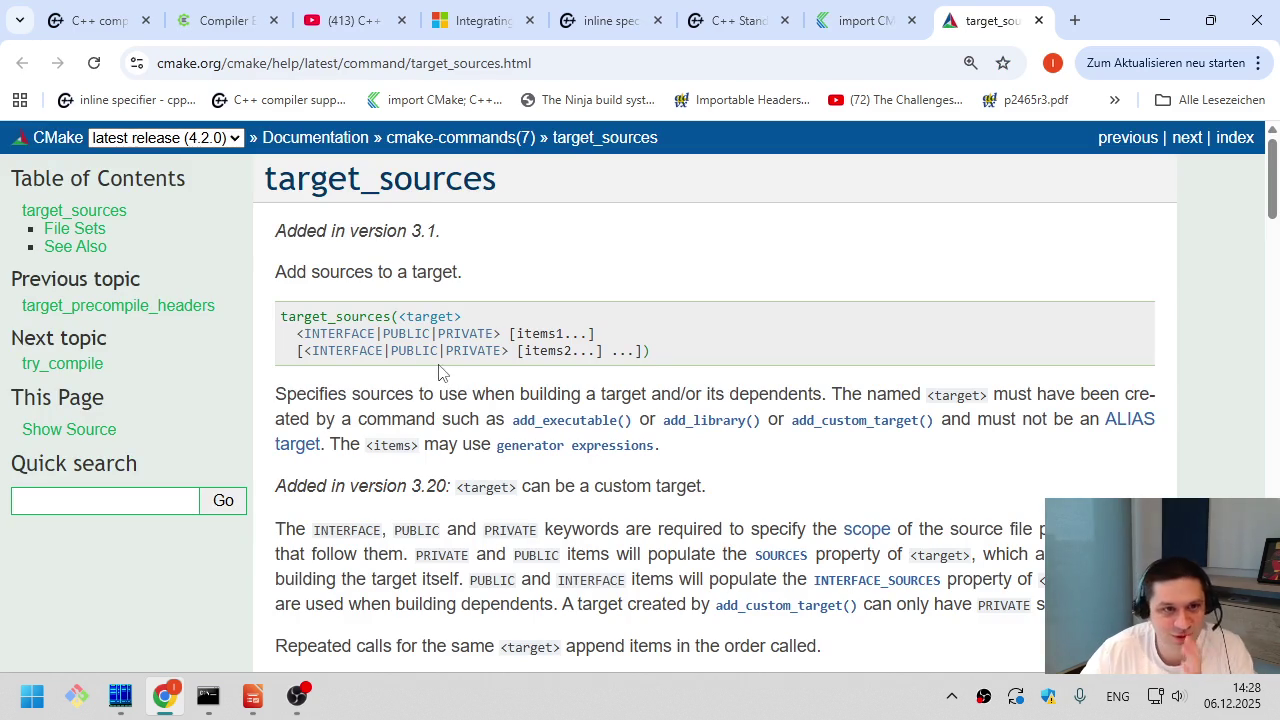
{"action": "scroll", "coordinate": [446, 420], "scroll_direction": "down", "scroll_amount": 3}
{"action": "scroll", "coordinate": [446, 430], "scroll_direction": "up", "scroll_amount": 2}
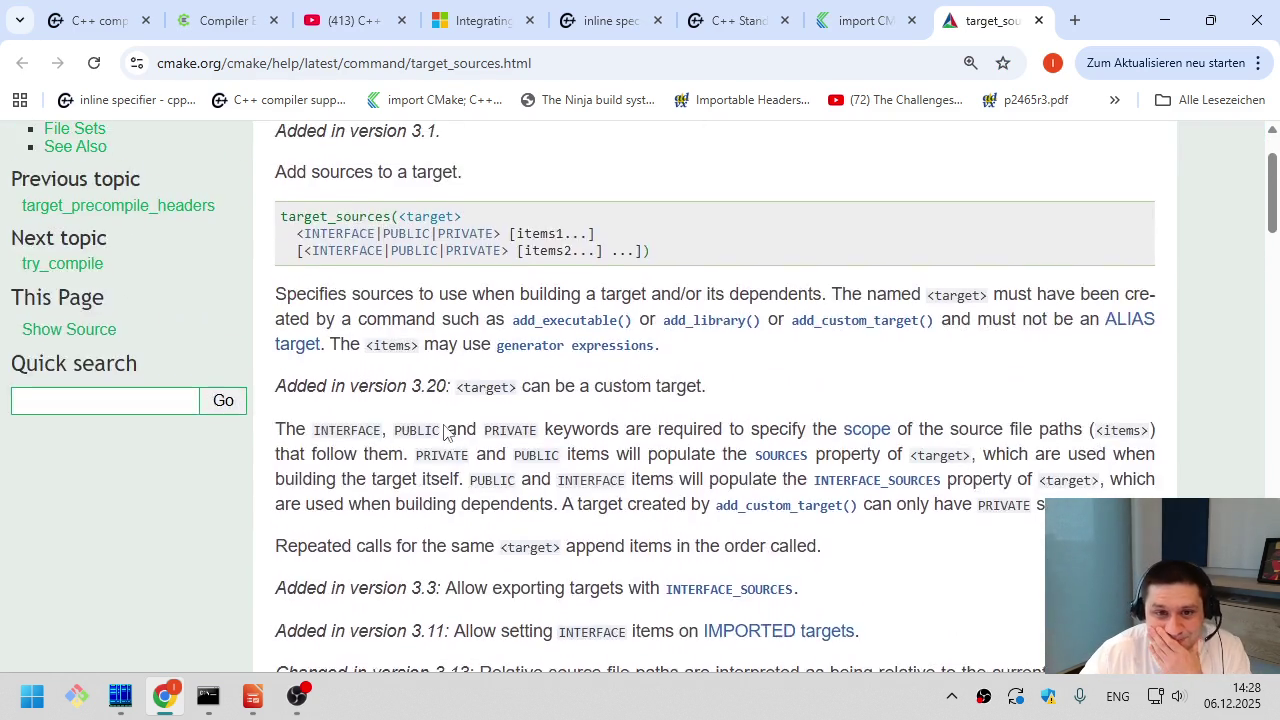
{"action": "scroll", "coordinate": [445, 432], "scroll_direction": "down", "scroll_amount": 4}
{"action": "key", "text": "ctrl+f"}
{"action": "type", "text": "CXX_MODULE"}
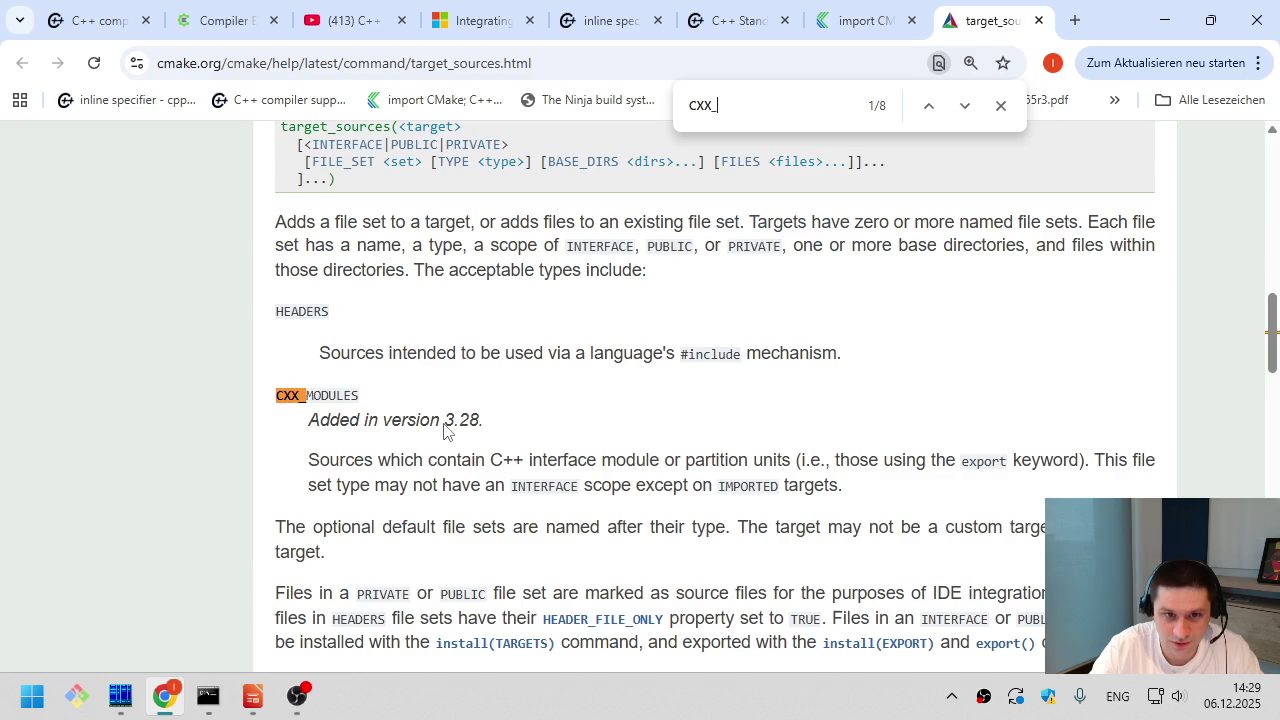
{"action": "key", "text": "Escape"}
- Highlight version 3.28, where the CXX_MODULES file set type was added
{"action": "mouse_move", "coordinate": [455, 420]}
{"action": "left_mouse_down"}
{"action": "mouse_move", "coordinate": [484, 422]}
{"action": "mouse_move", "coordinate": [444, 420]}
{"action": "mouse_move", "coordinate": [505, 437]}
{"action": "left_mouse_up"}
{"action": "left_click", "coordinate": [490, 427]}
{"action": "left_click", "coordinate": [444, 420]}
{"action": "left_click", "coordinate": [505, 437]}
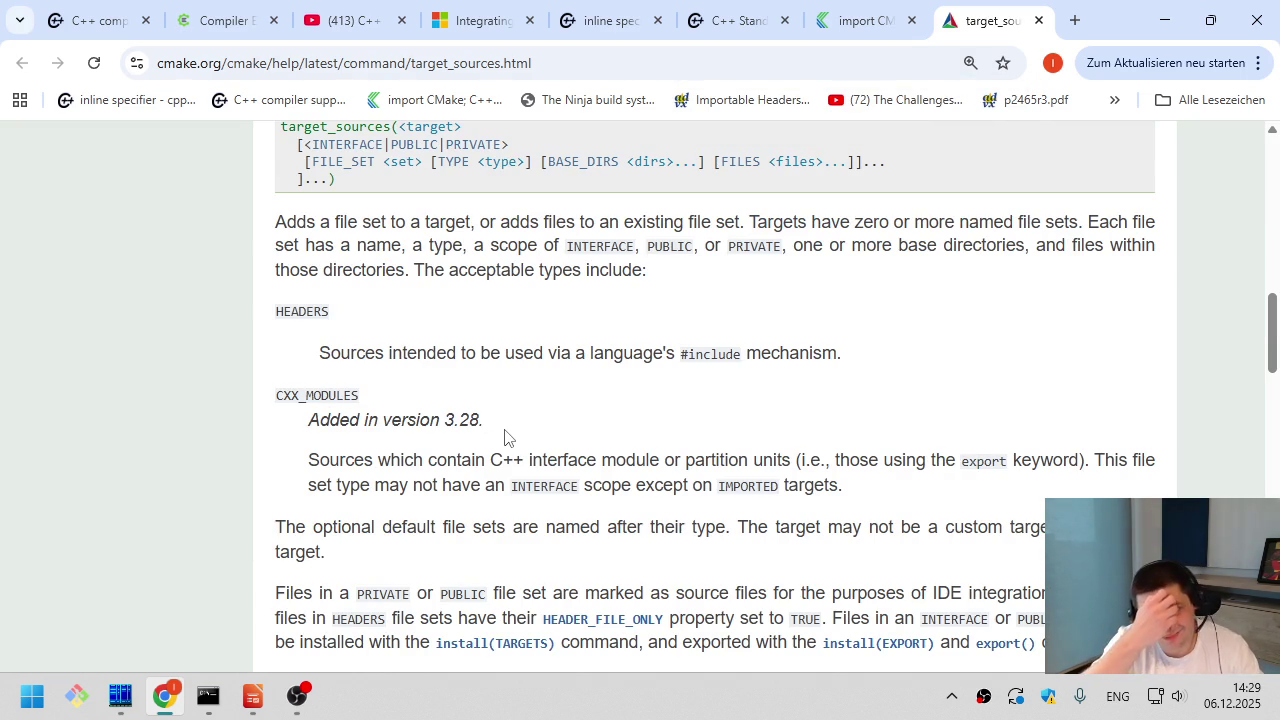
{"action": "left_click_drag", "start_coordinate": [486, 425], "coordinate": [444, 420]}
{"action": "left_click", "coordinate": [445, 420]}
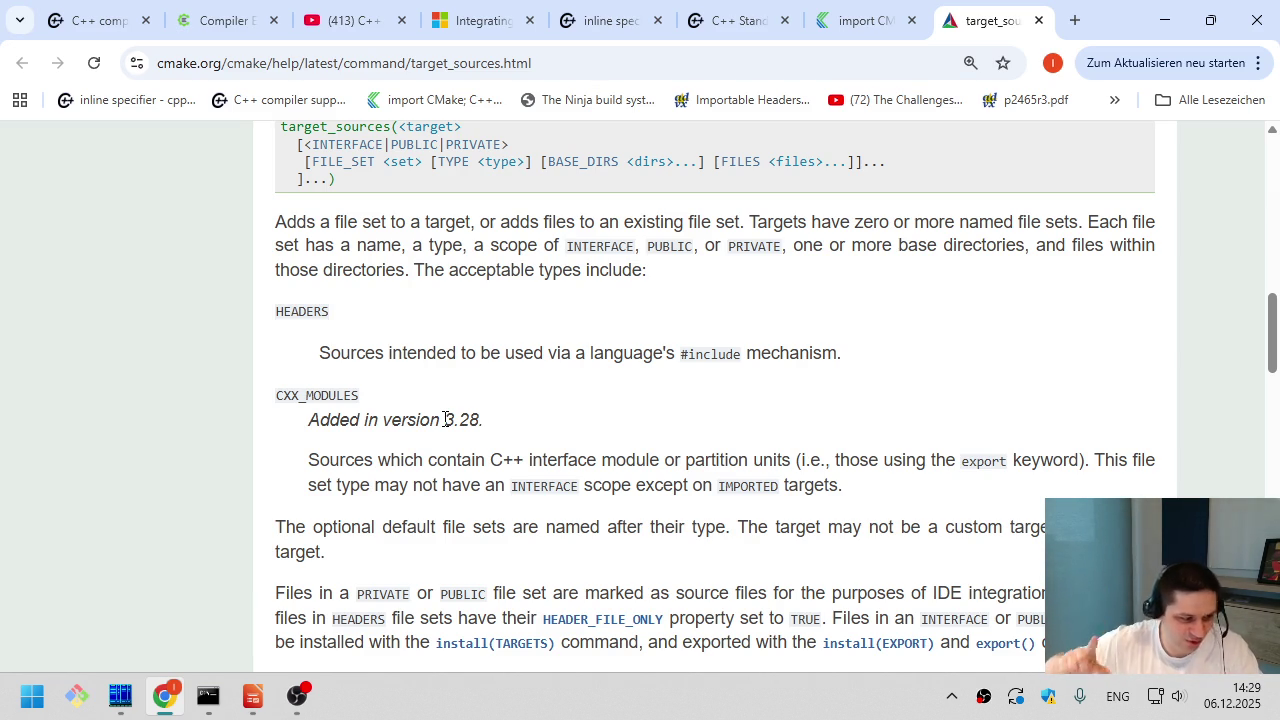
{"action": "key", "text": "alt+Tab"}
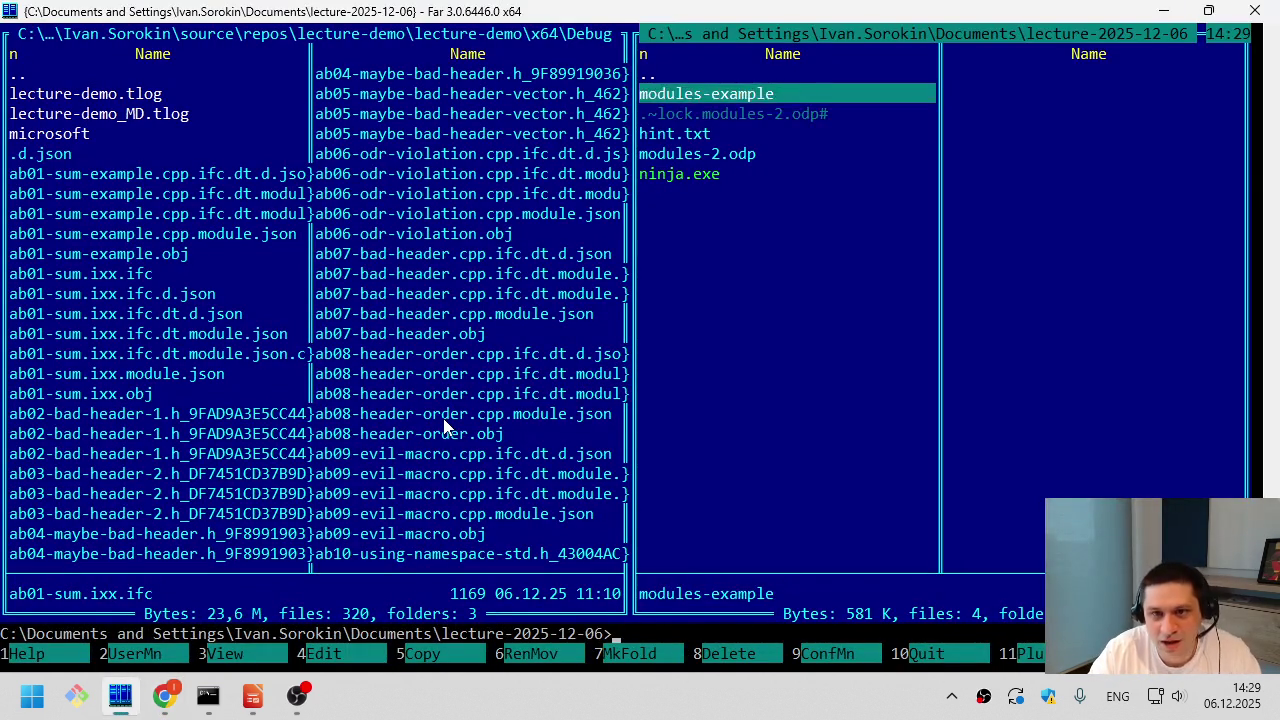
- Copy the msbuild cmake command line from hint.txt
{"action": "key", "text": "Down"}
{"action": "key", "text": "Down"}
{"action": "key", "text": "F4"}
{"action": "key", "text": "Home"}
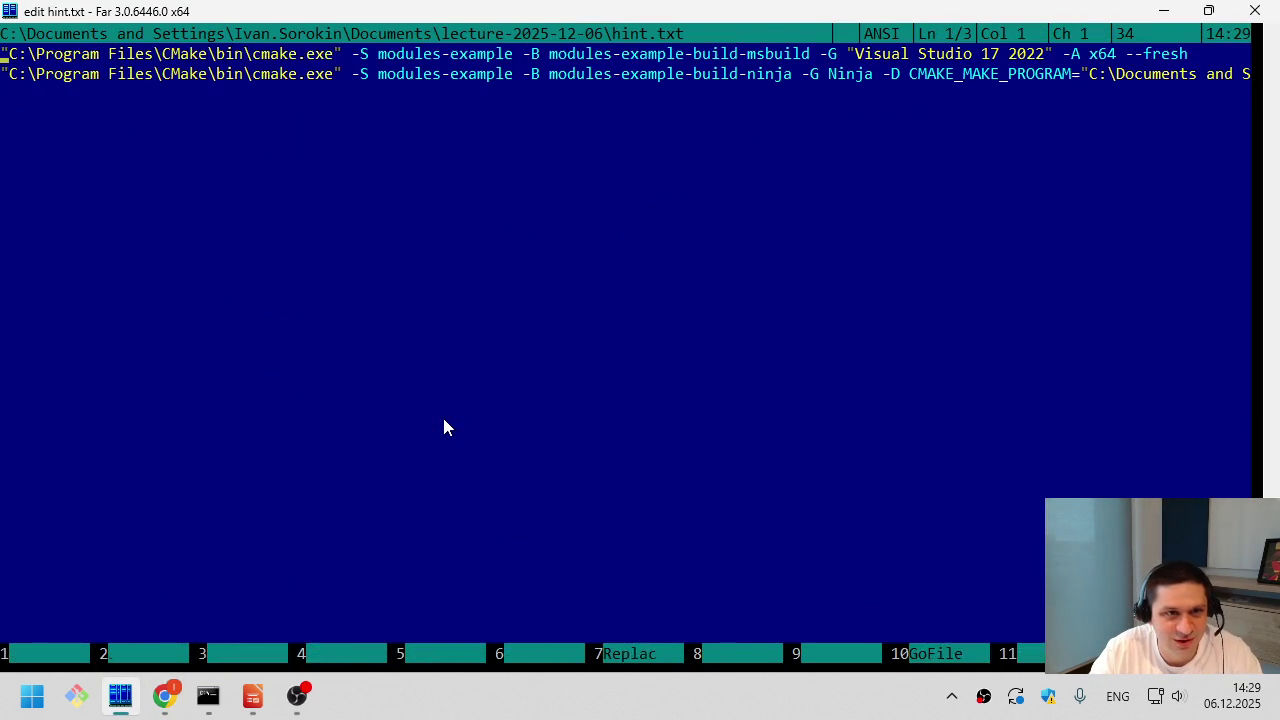
{"action": "key", "text": "shift+End"}
{"action": "key", "text": "ctrl+c"}
{"action": "key", "text": "Escape"}
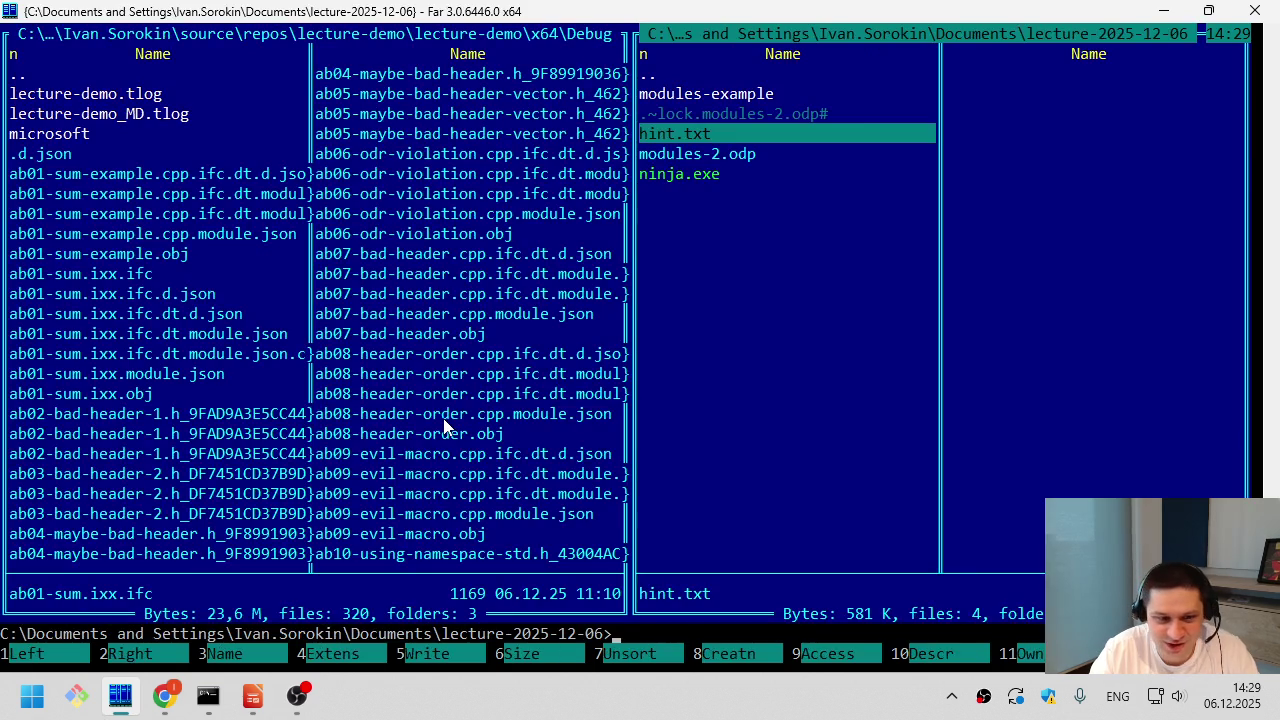
- Run the pasted cmake command to configure modules-example into modules-example-build-msbuild for Visual Studio 17 2022
{"action": "key", "text": "ctrl+o"}
{"action": "key", "text": "ctrl+v"}
{"action": "key", "text": "Home"}
{"action": "key", "text": "ctrl+Right"}
{"action": "key", "text": "ctrl+Right"}
{"action": "key", "text": "ctrl+Right"}
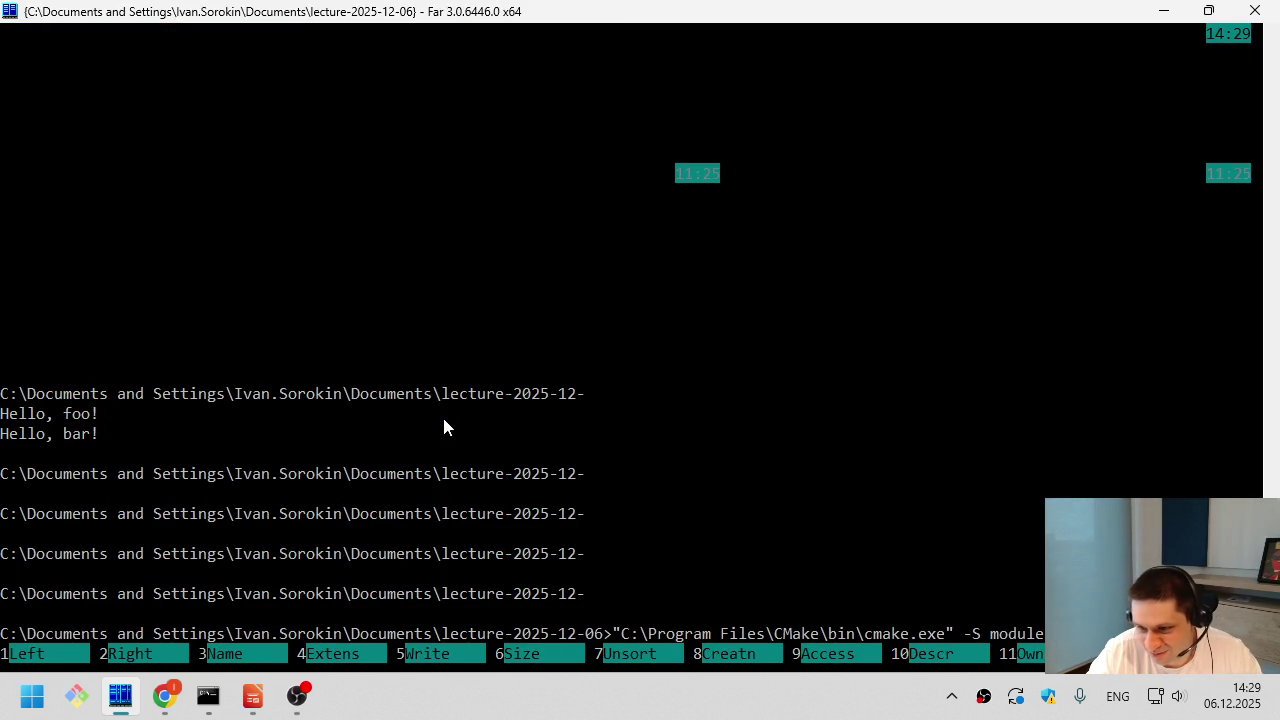
{"action": "key", "text": "ctrl+Right"}
{"action": "key", "text": "ctrl+Right"}
{"action": "key", "text": "ctrl+Right"}
{"action": "key", "text": "ctrl+Right"}
{"action": "key", "text": "ctrl+Right"}
{"action": "key", "text": "ctrl+Right"}
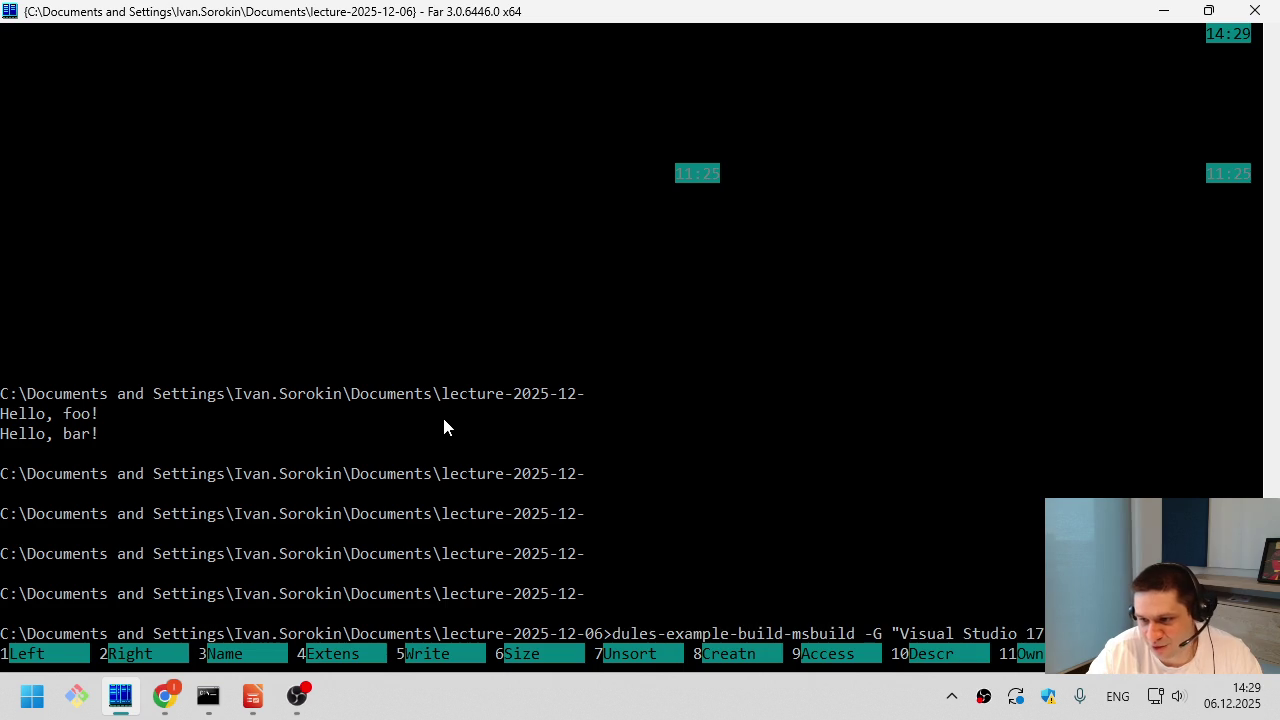
{"action": "key", "text": "Return"}
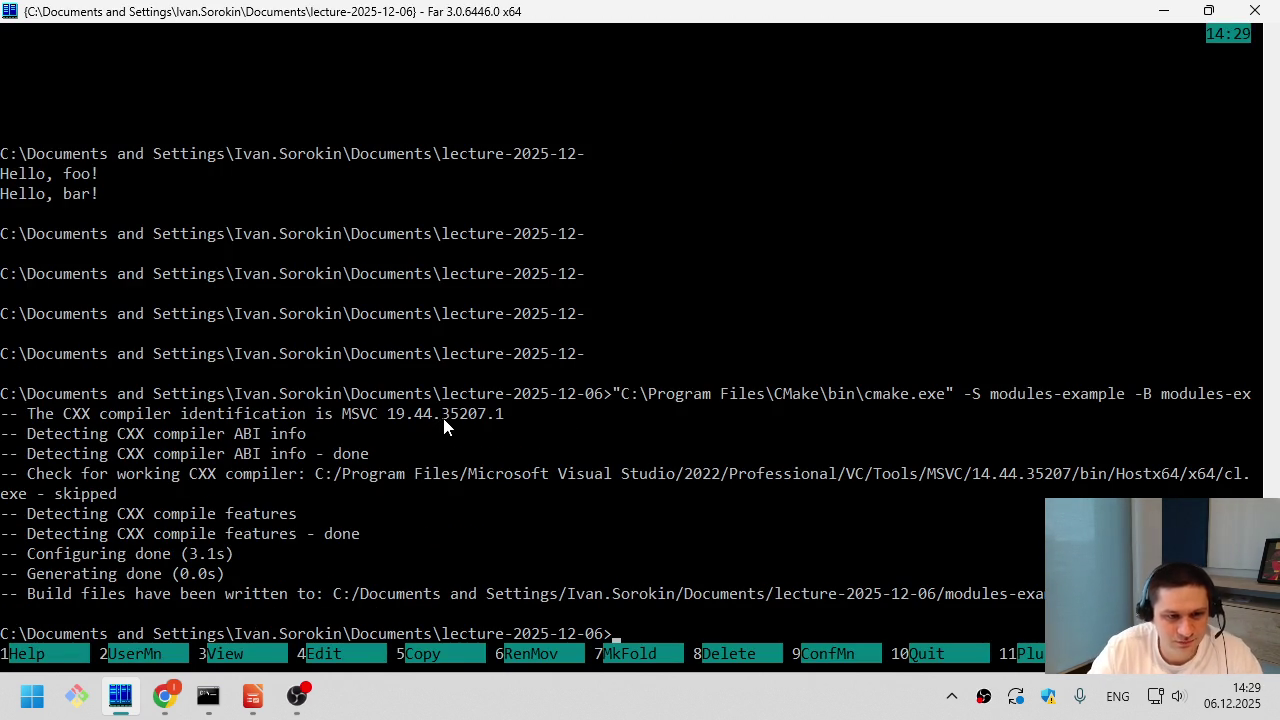
{"action": "key", "text": "super+d"}
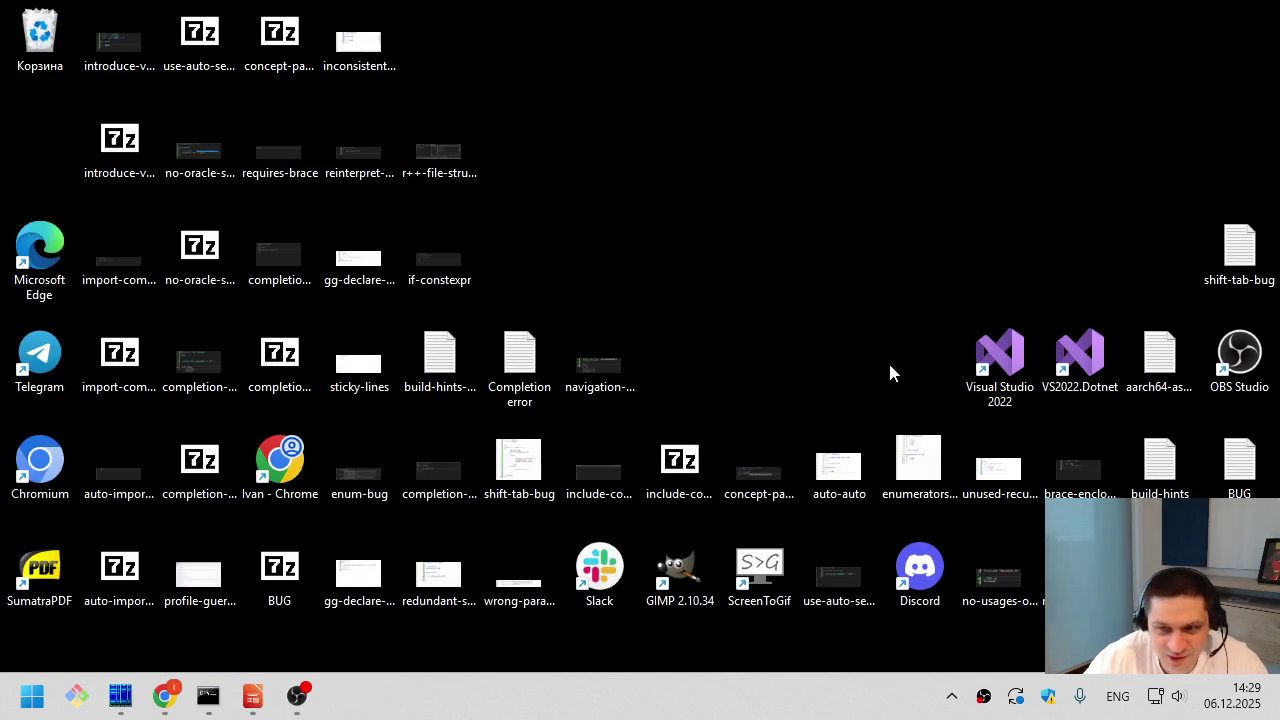
- Launch Visual Studio 2022 and open the modules-example solution from modules-example-build-msbuild
{"action": "double_click", "coordinate": [1006, 352]}
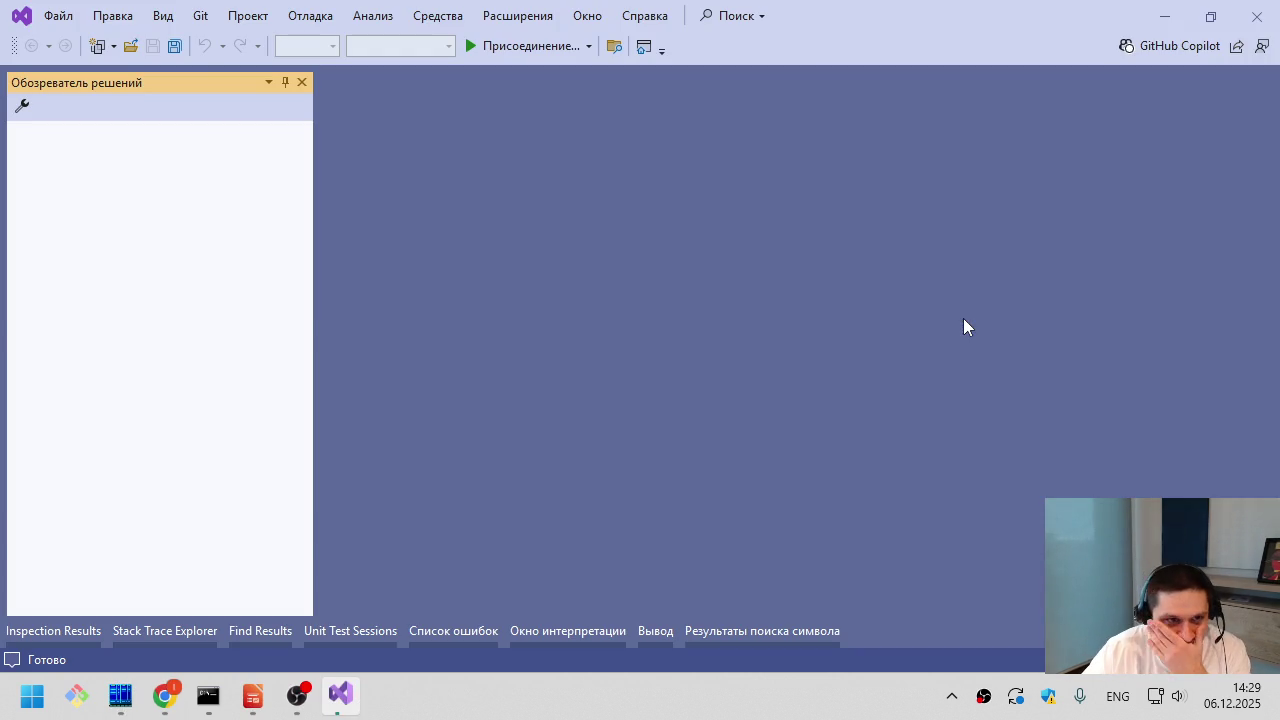
{"action": "left_click", "coordinate": [58, 15]}
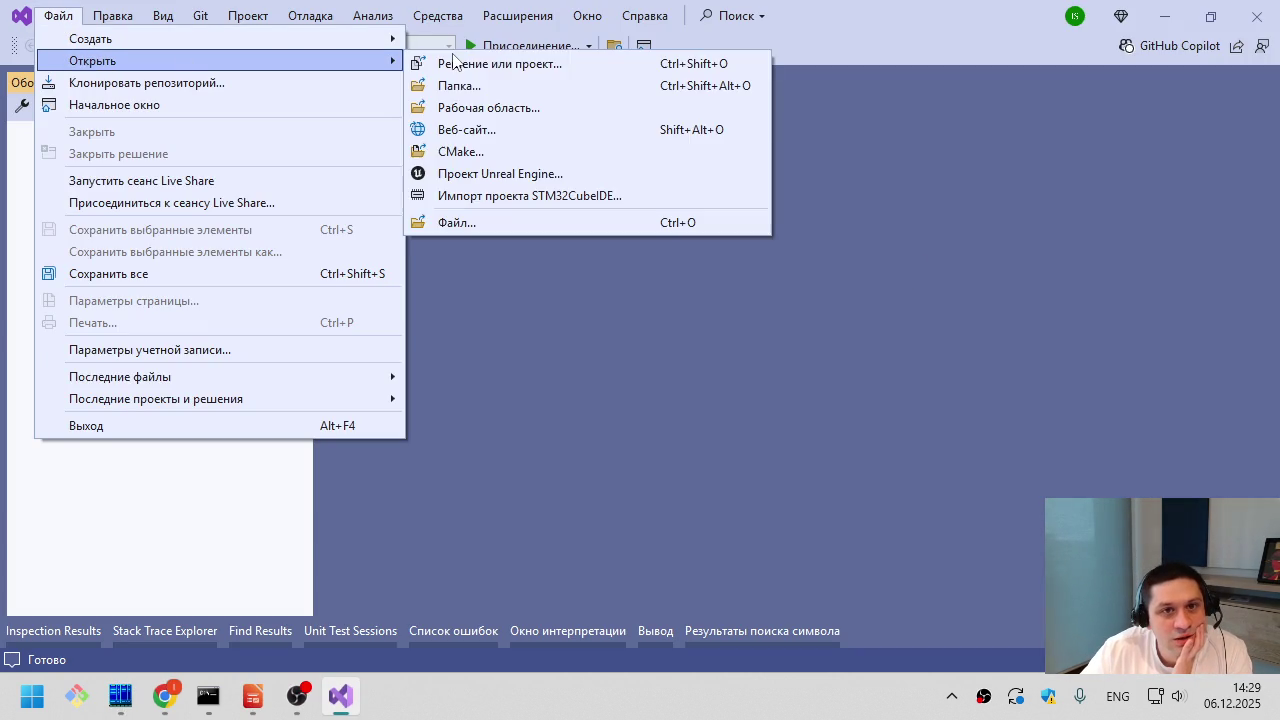
{"action": "left_click", "coordinate": [452, 58]}
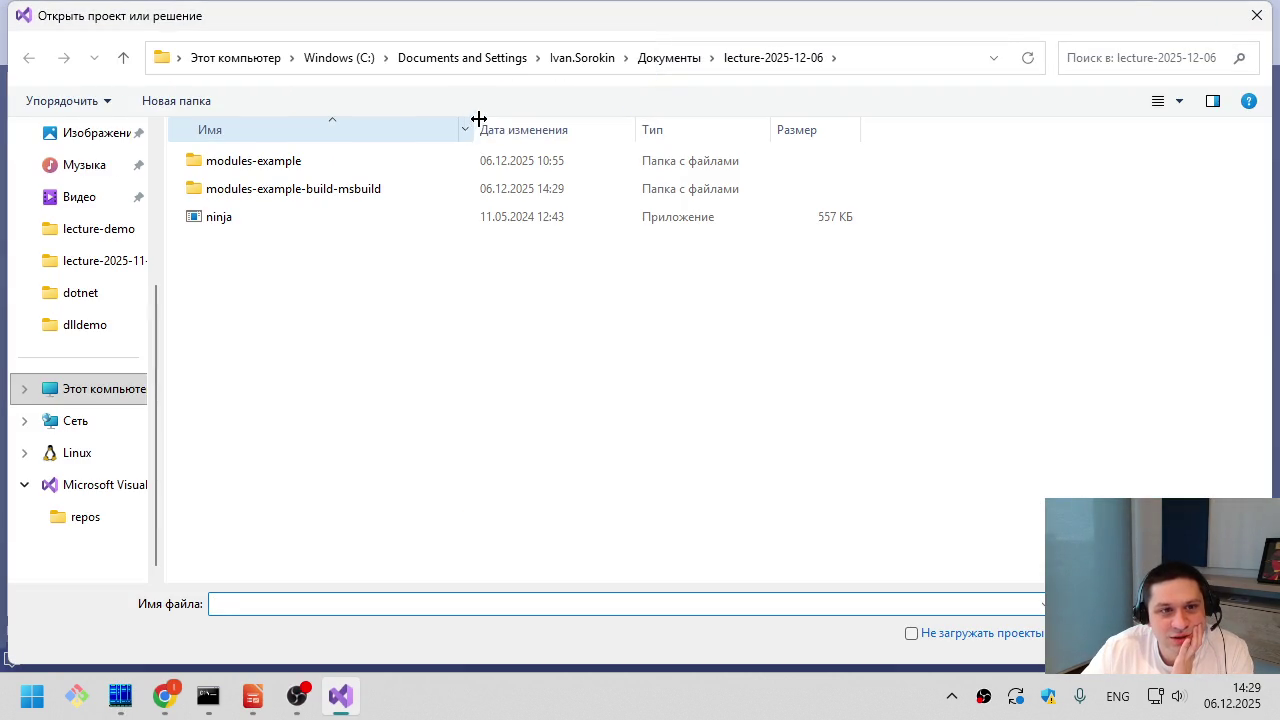
{"action": "double_click", "coordinate": [357, 189]}
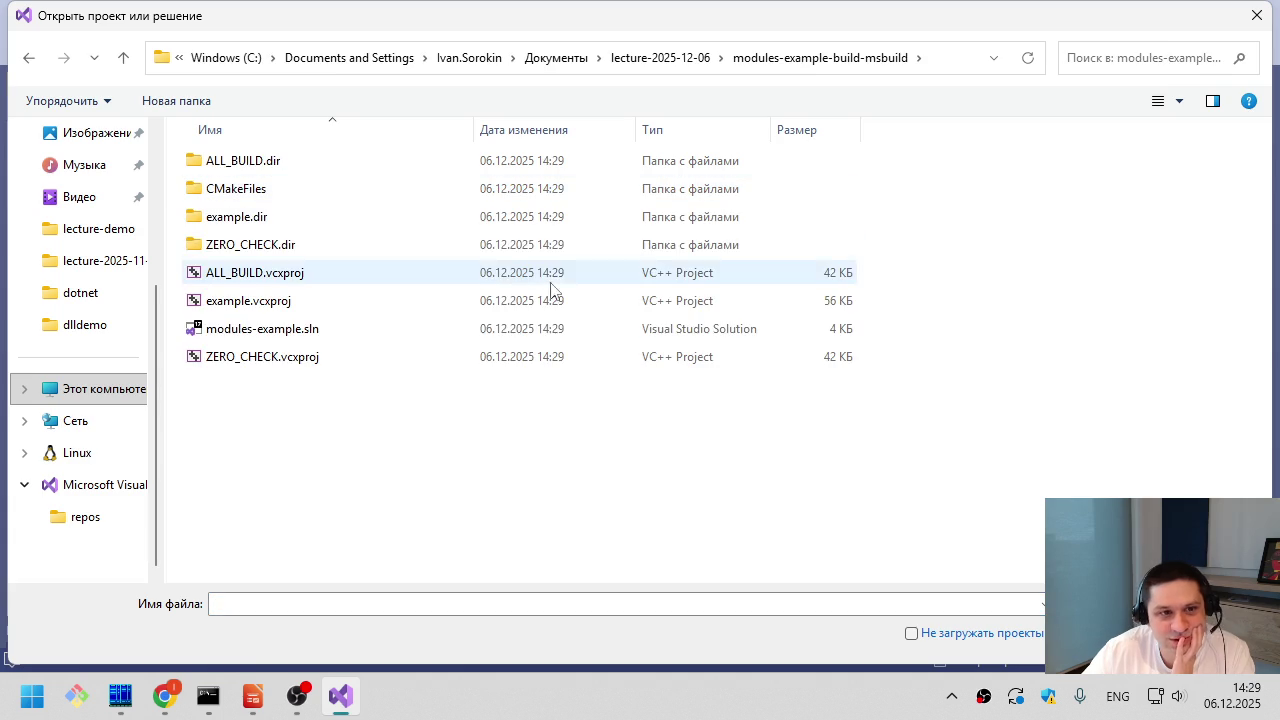
{"action": "double_click", "coordinate": [360, 332]}
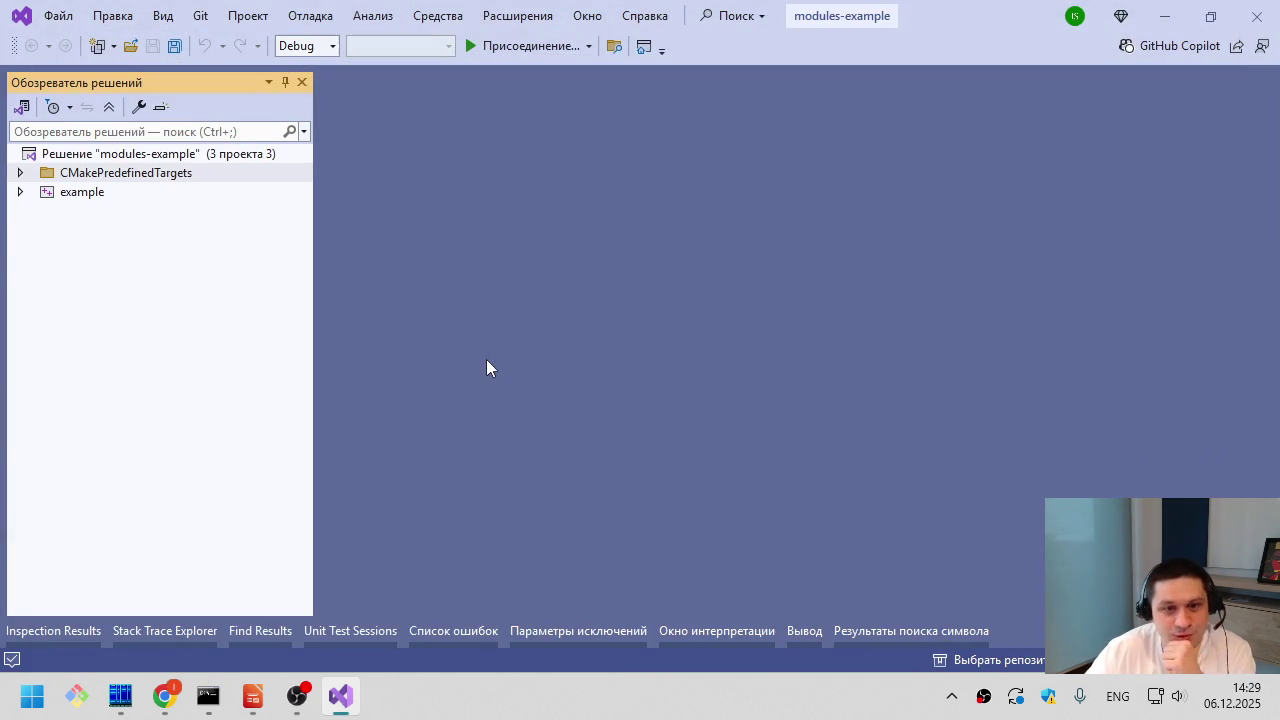
- Open main.cpp, my-foo.cpp and my-impl.cpp from the example project's Source Files
{"action": "left_click", "coordinate": [20, 190]}
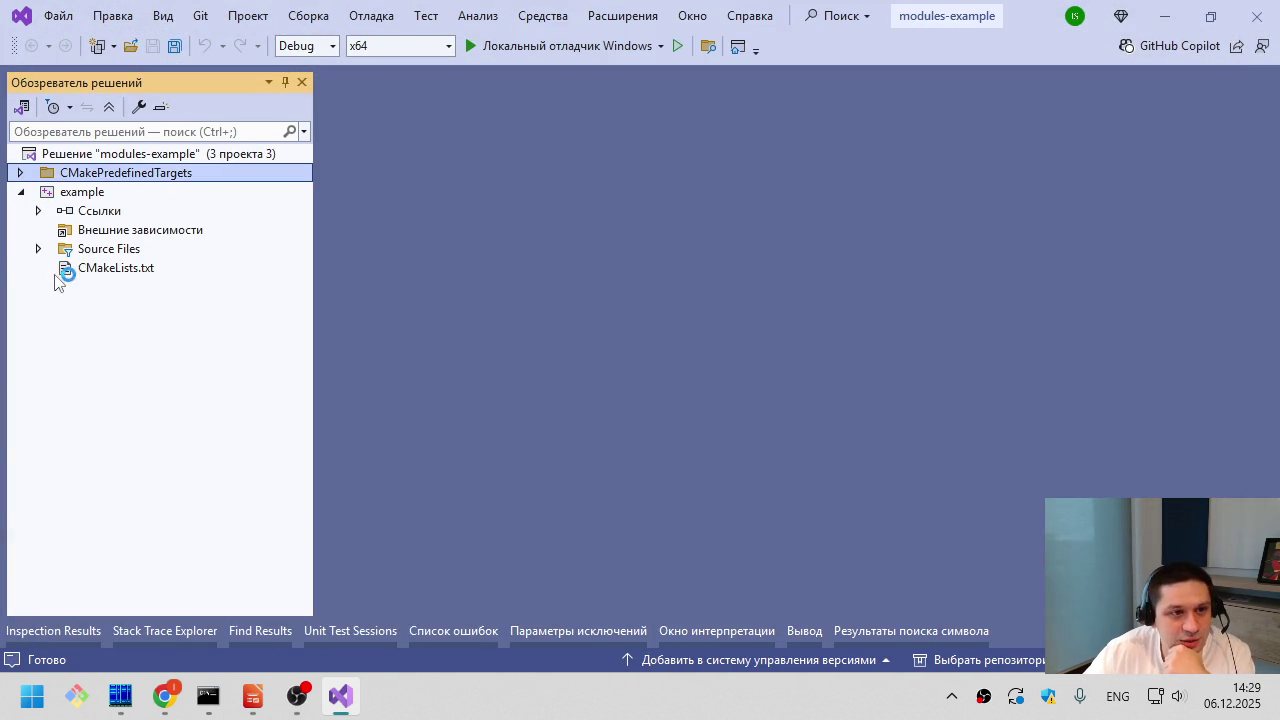
{"action": "double_click", "coordinate": [100, 249]}
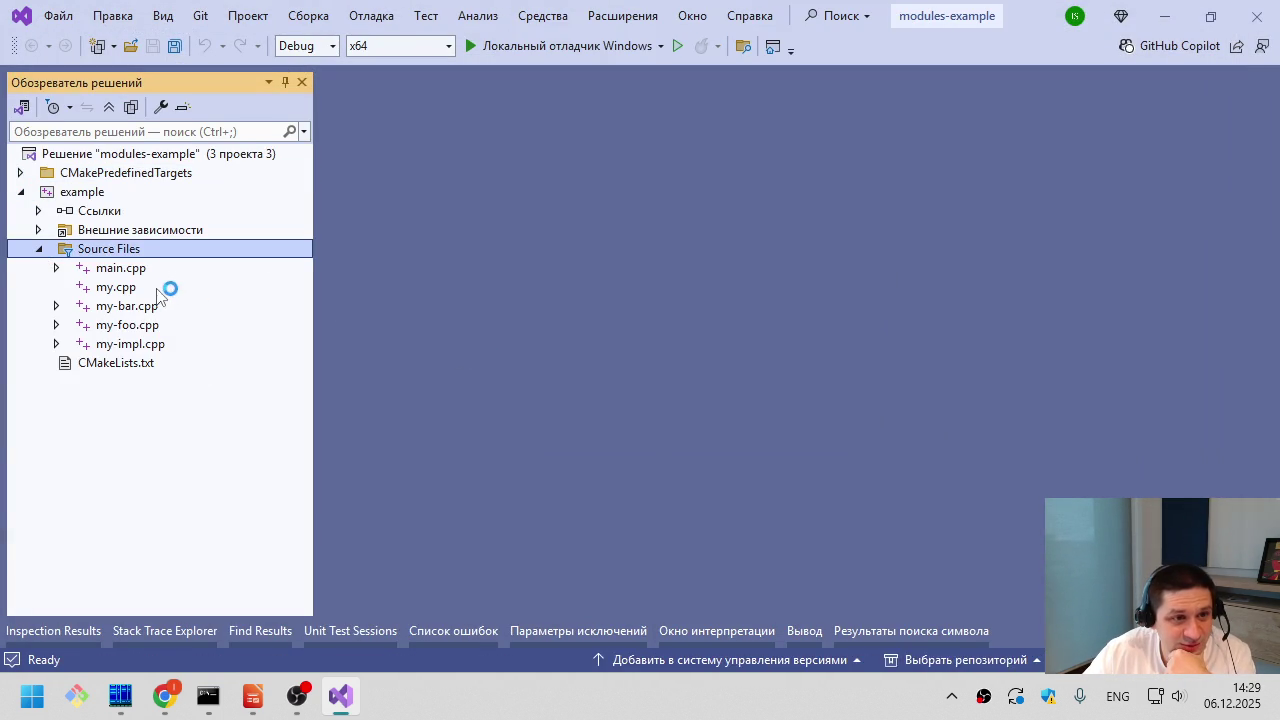
{"action": "double_click", "coordinate": [166, 270]}
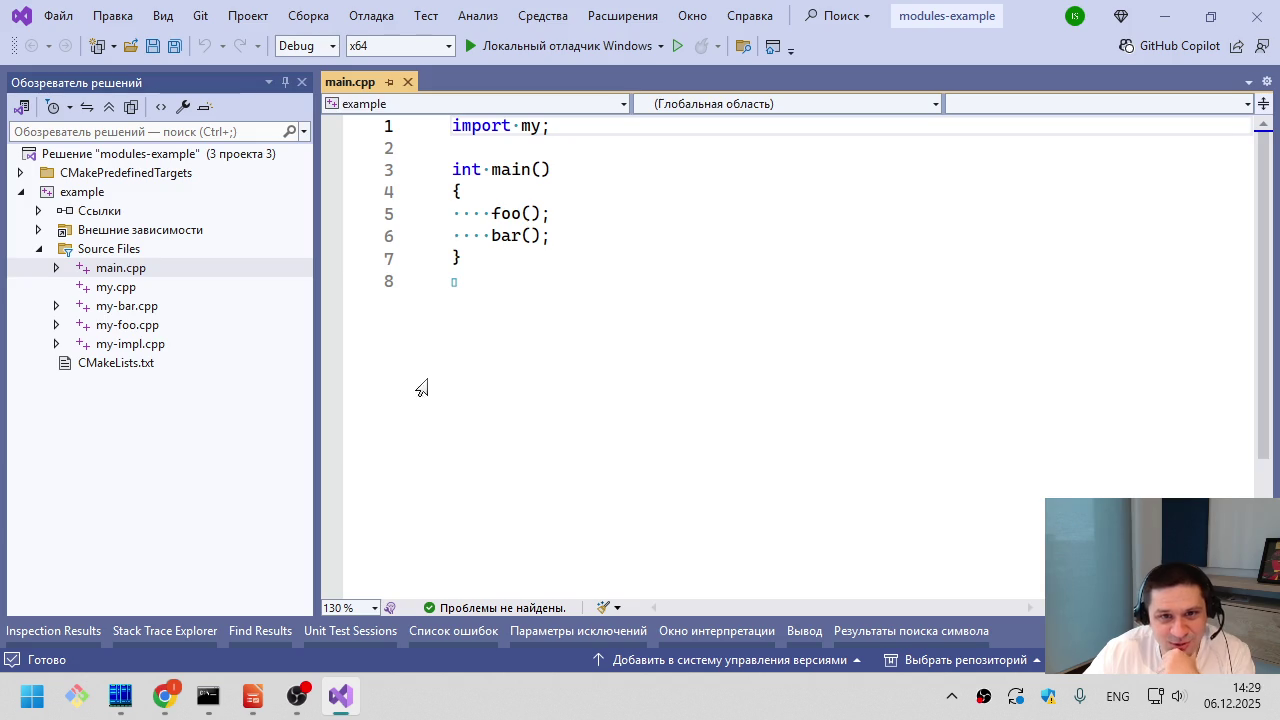
{"action": "double_click", "coordinate": [160, 326]}
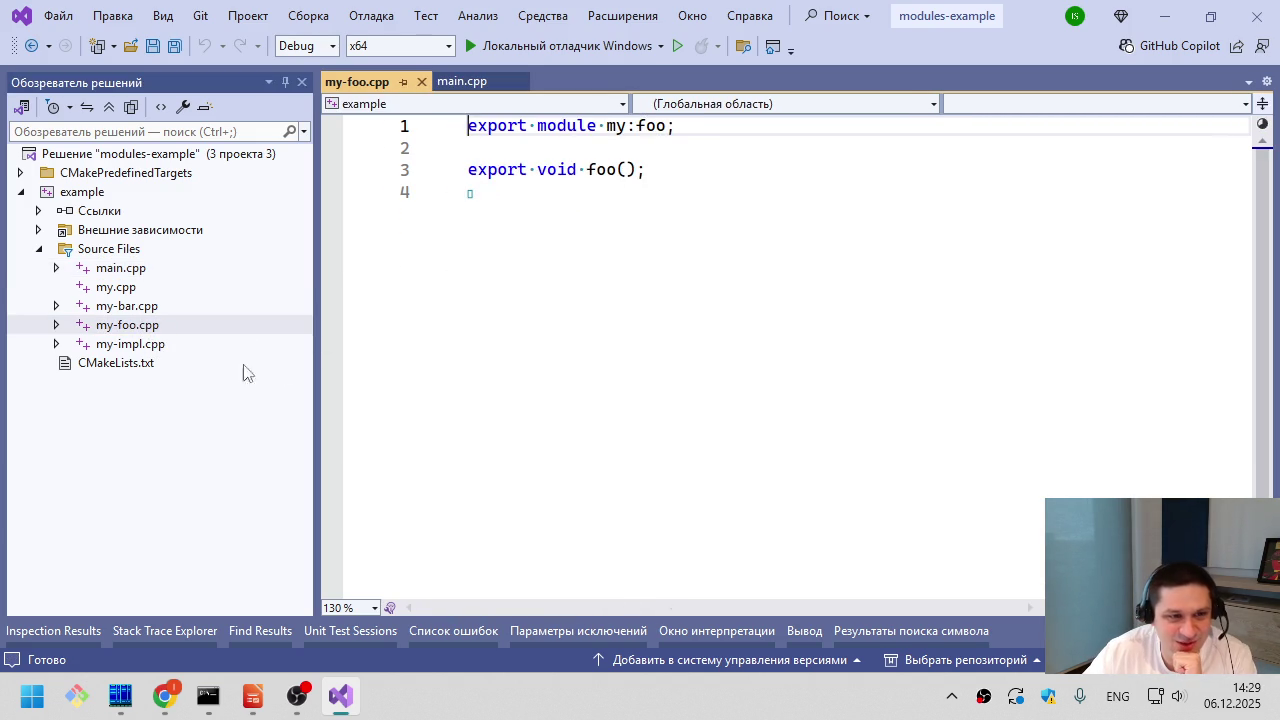
{"action": "double_click", "coordinate": [183, 344]}
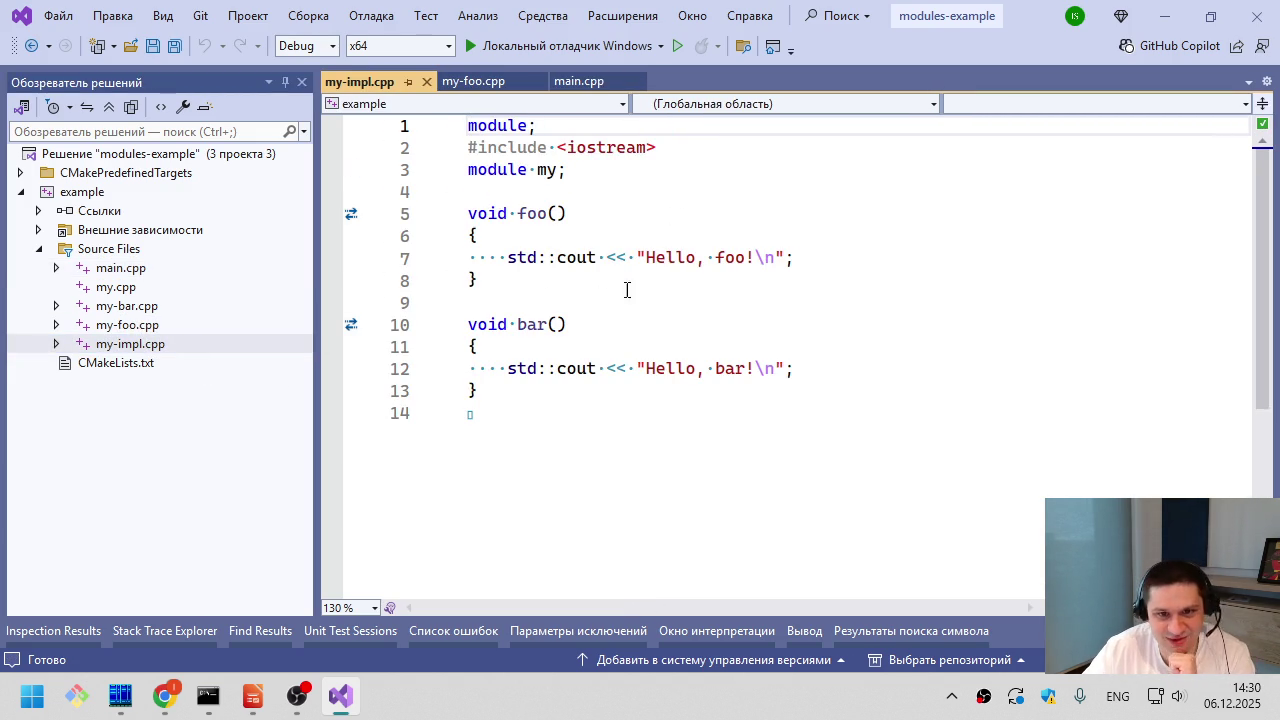
{"action": "double_click", "coordinate": [130, 275]}
{"action": "left_click", "coordinate": [746, 357]}
- Build the solution with Ctrl+Shift+B and dismiss the ALL_BUILD access-denied error
{"action": "key", "text": "ctrl+shift+b"}
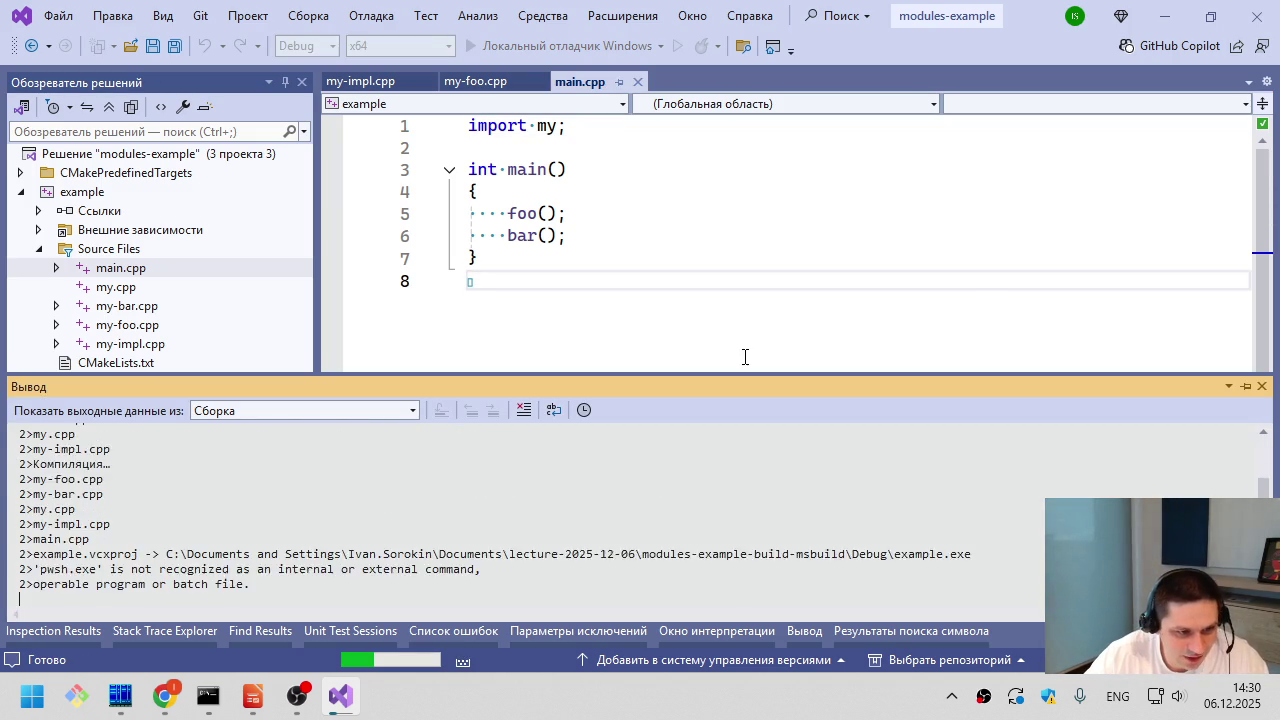
{"action": "left_click", "coordinate": [561, 368]}
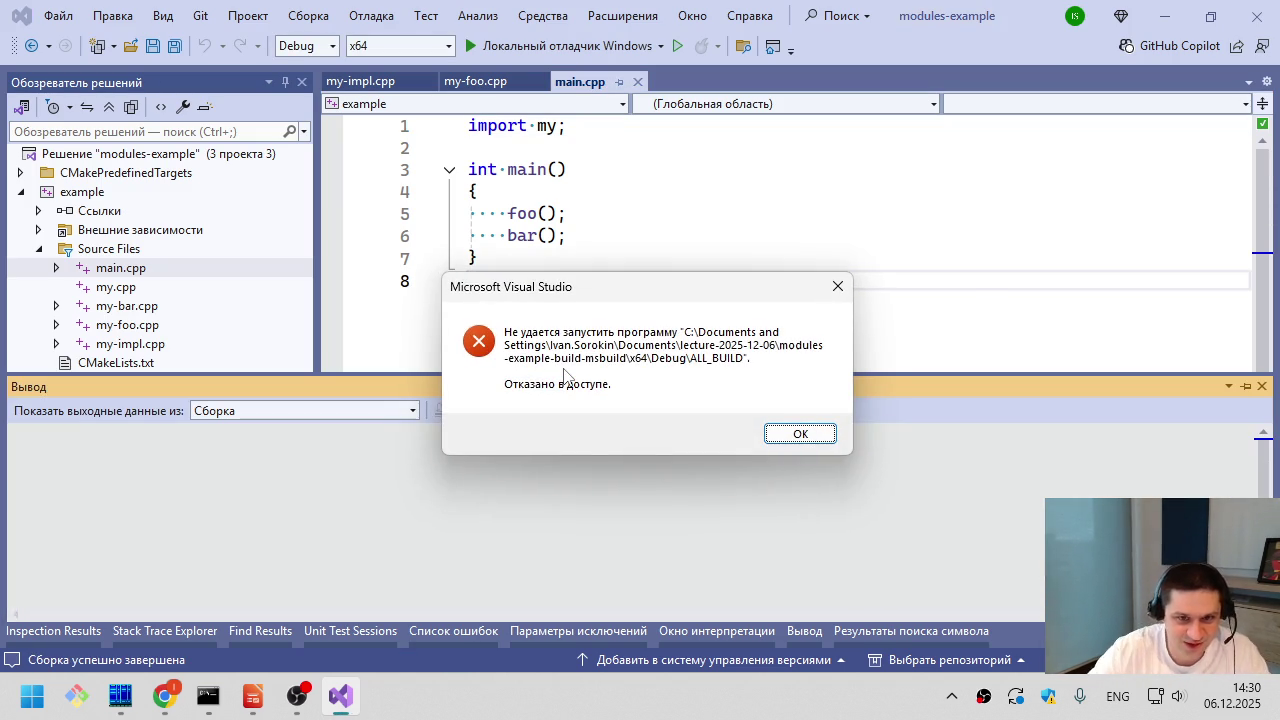
{"action": "key", "text": "Return"}
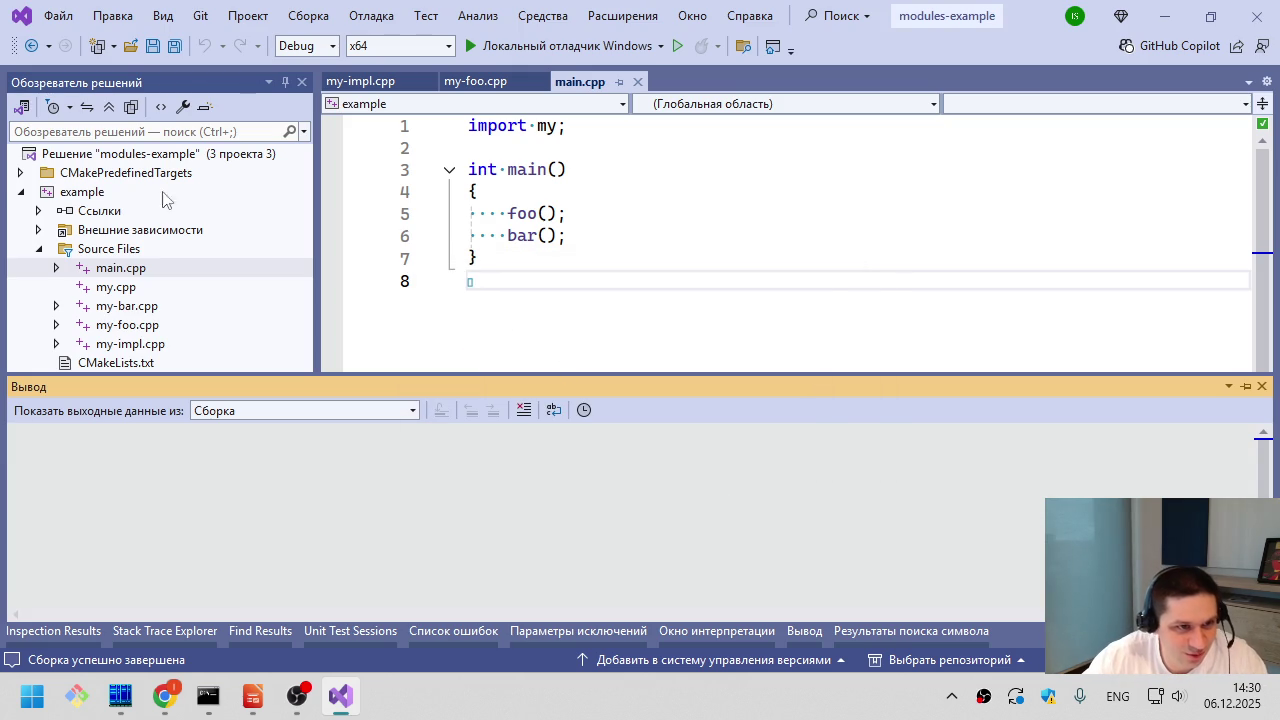
- Set the example project as the startup project
{"action": "left_click", "coordinate": [176, 192]}
{"action": "right_click", "coordinate": [176, 192]}
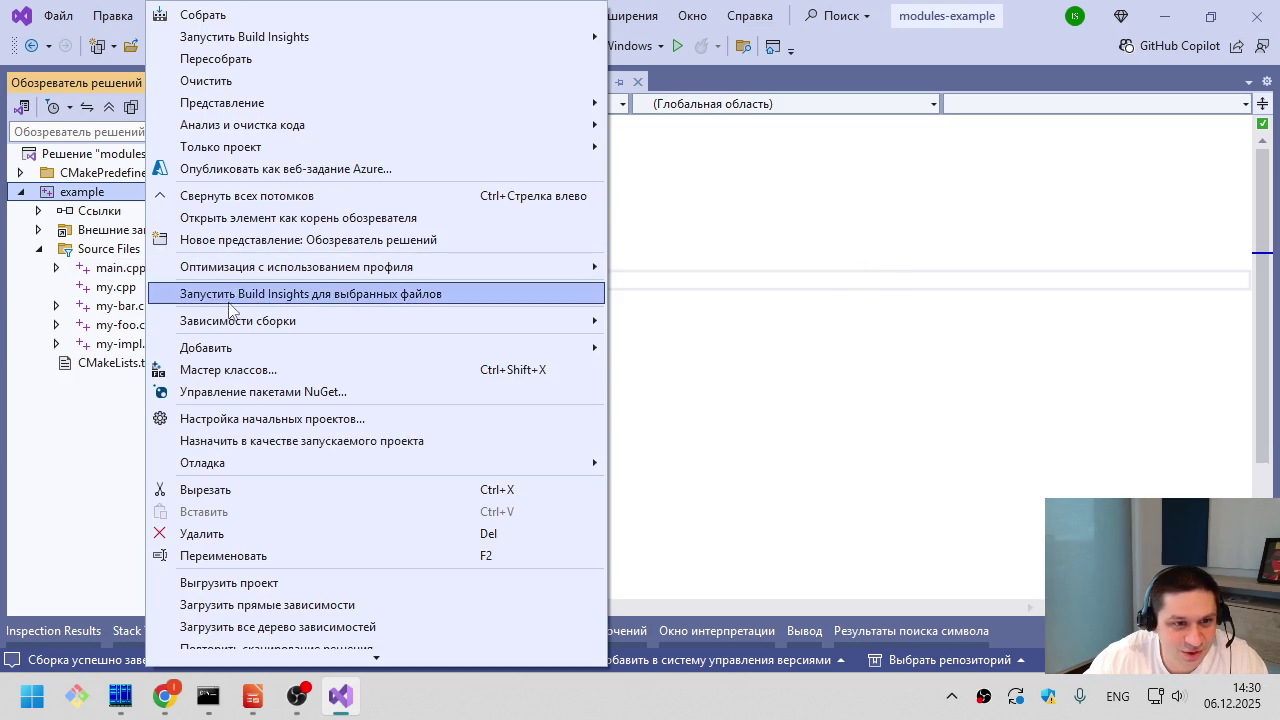
{"action": "mouse_move", "coordinate": [237, 322]}
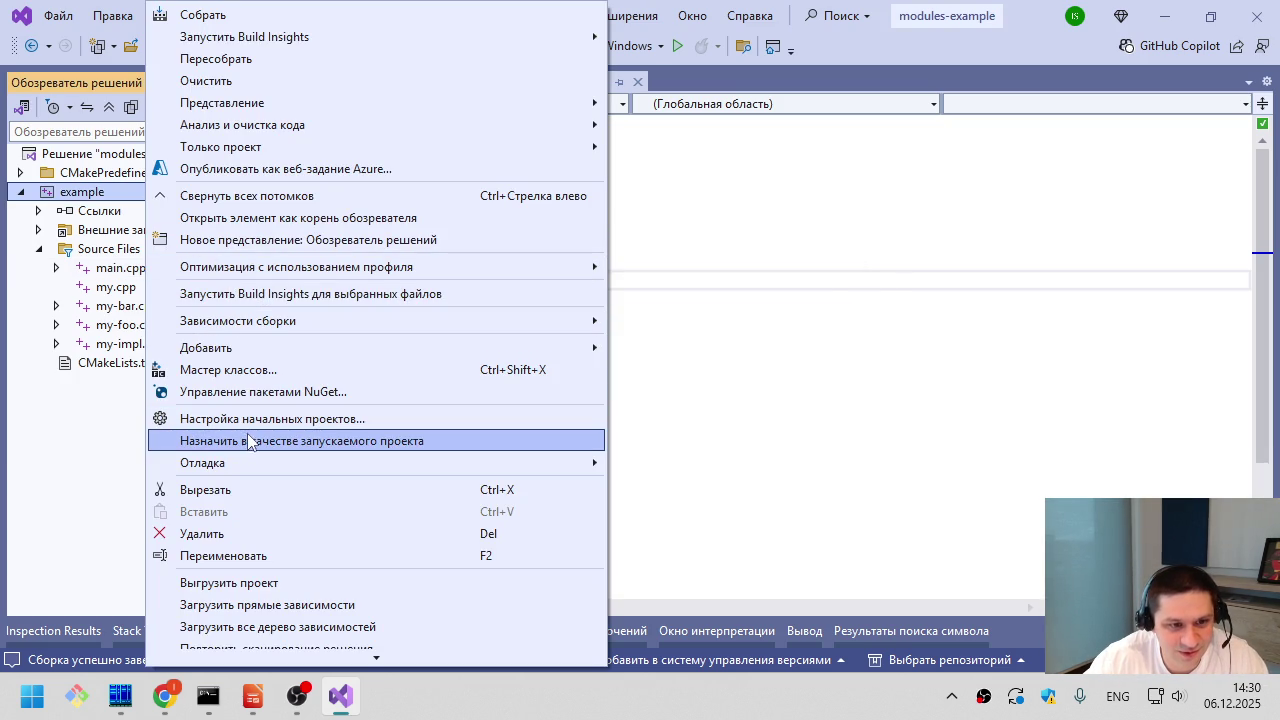
{"action": "left_click", "coordinate": [250, 440]}
- Run example without debugging, see 'Hello, foo!' and 'Hello, bar!', then close the console
{"action": "key", "text": "ctrl+F5"}
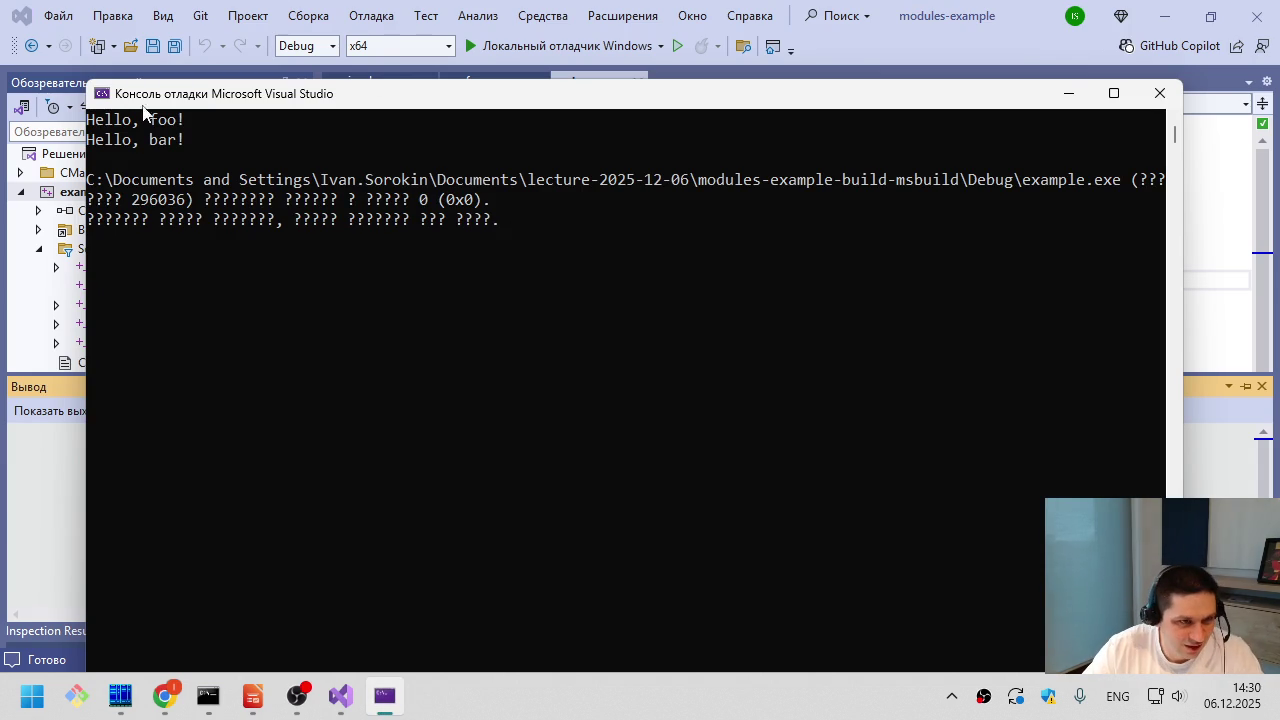
{"action": "left_click", "coordinate": [207, 140]}
{"action": "key", "text": "Escape"}
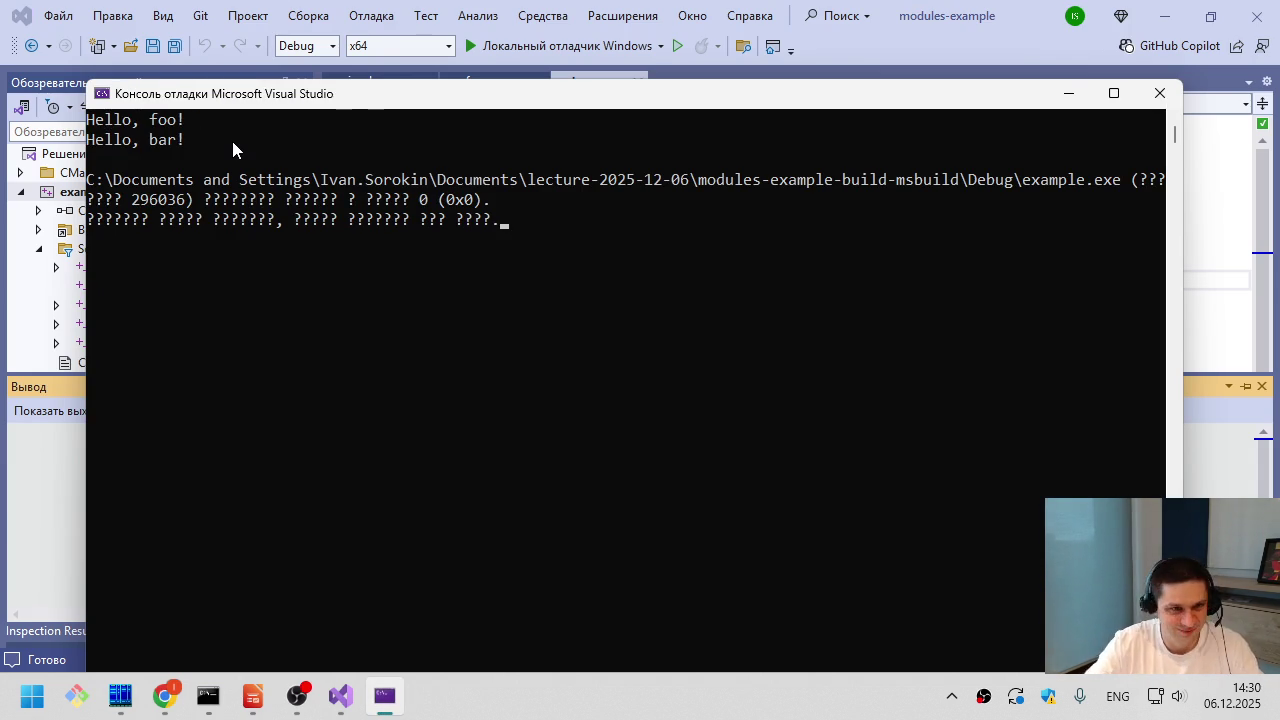
{"action": "key", "text": "Return"}
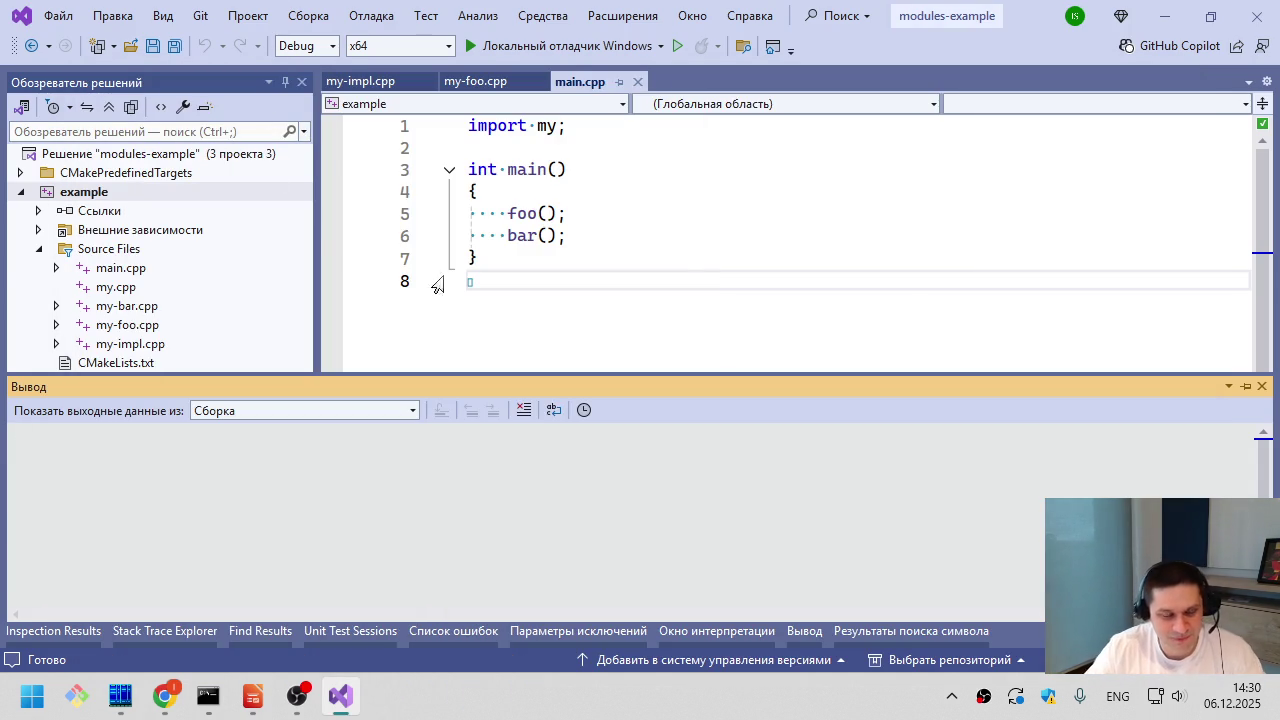
{"action": "left_click", "coordinate": [592, 300]}
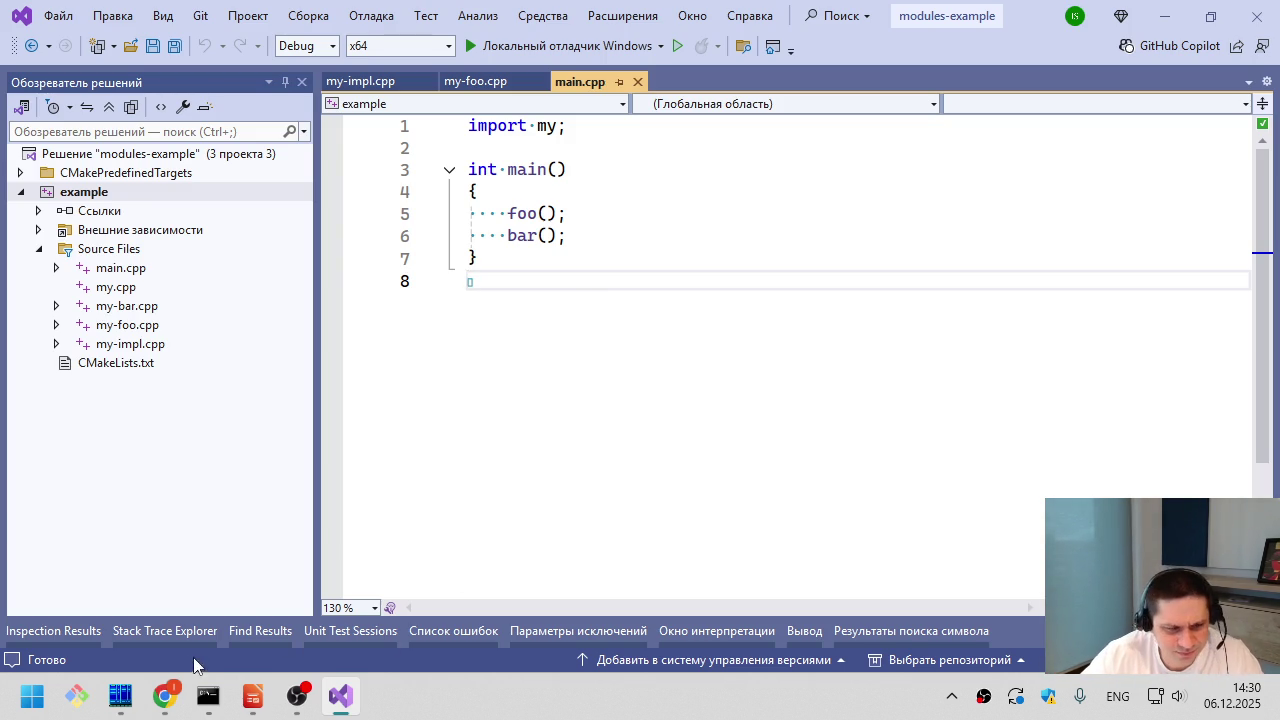
- Return to Far Manager and restore its file panels on the lecture folder at hint.txt
{"action": "mouse_move", "coordinate": [212, 707]}
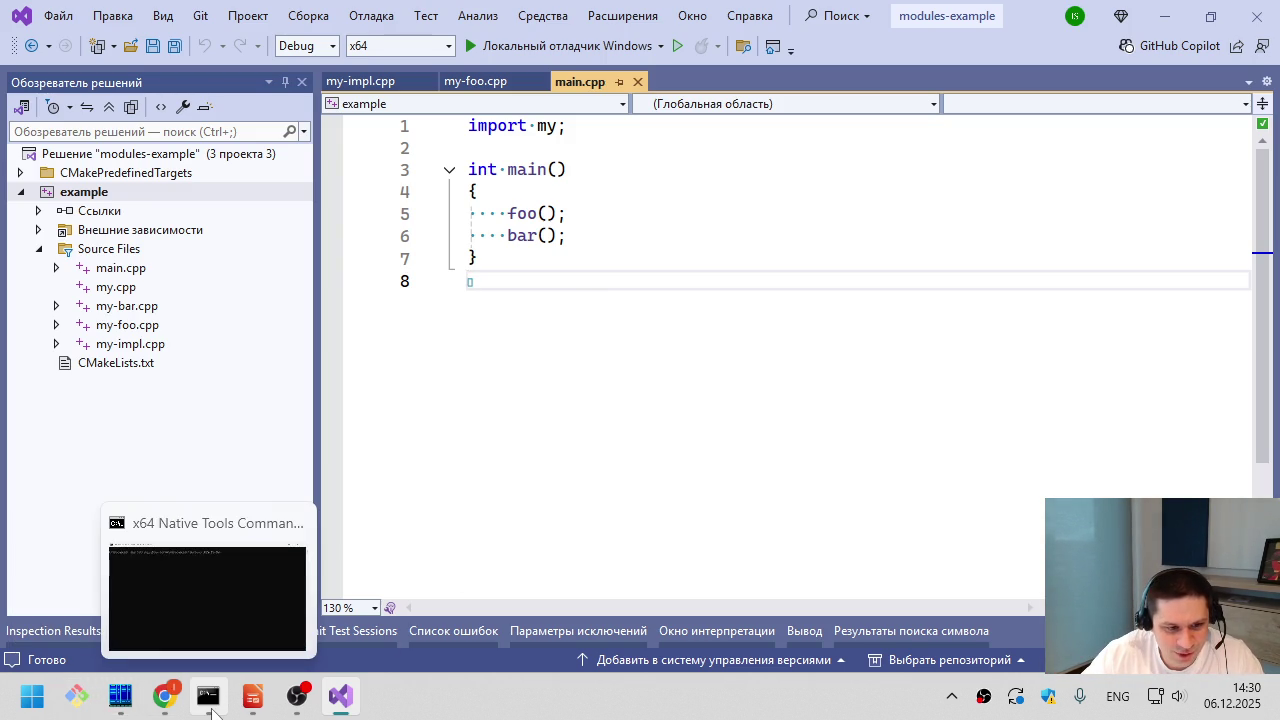
{"action": "left_click", "coordinate": [120, 697]}
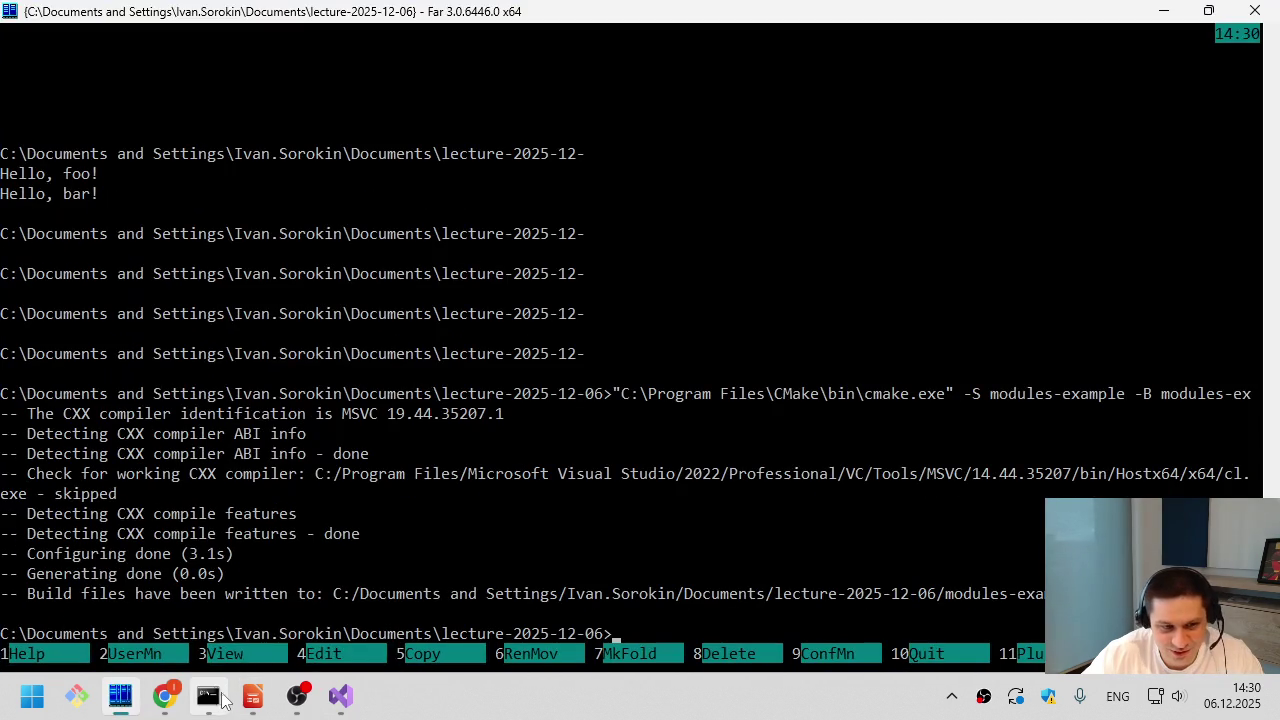
{"action": "key", "text": "ctrl+o"}
{"action": "left_click", "coordinate": [418, 581]}
{"action": "key", "text": "Tab"}
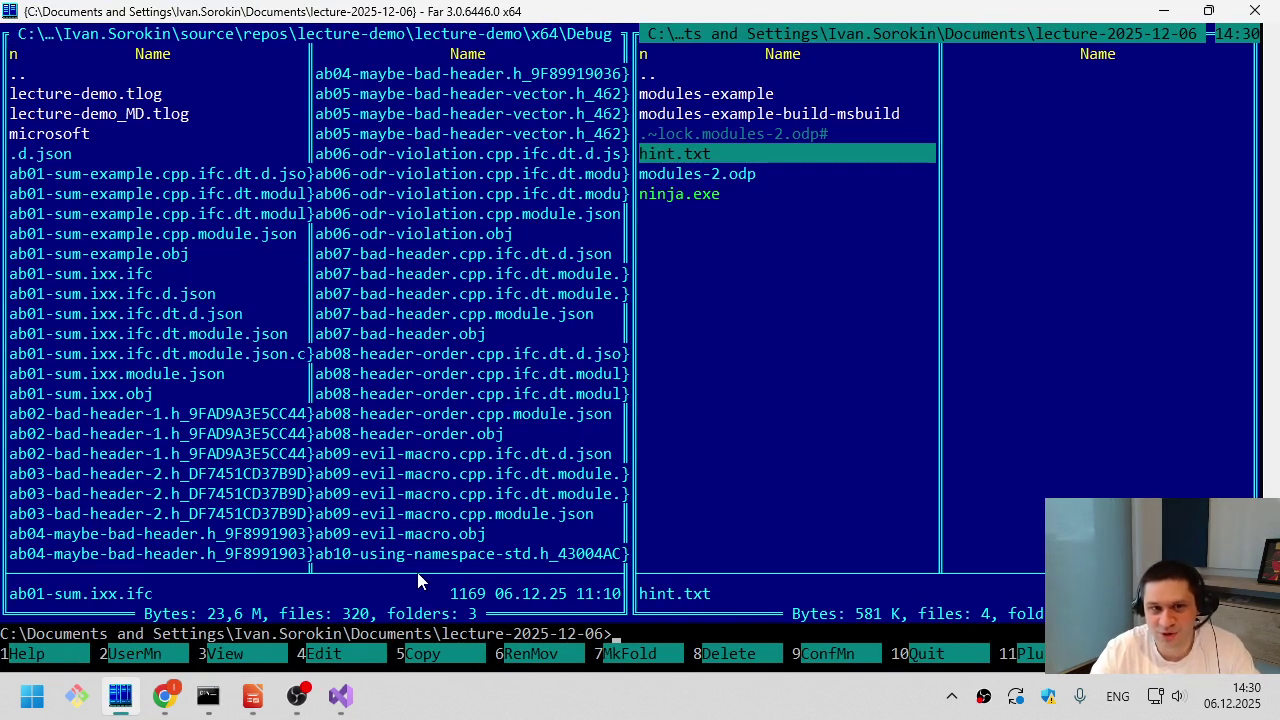
{"action": "key", "text": "Down"}
{"action": "key", "text": "Up"}
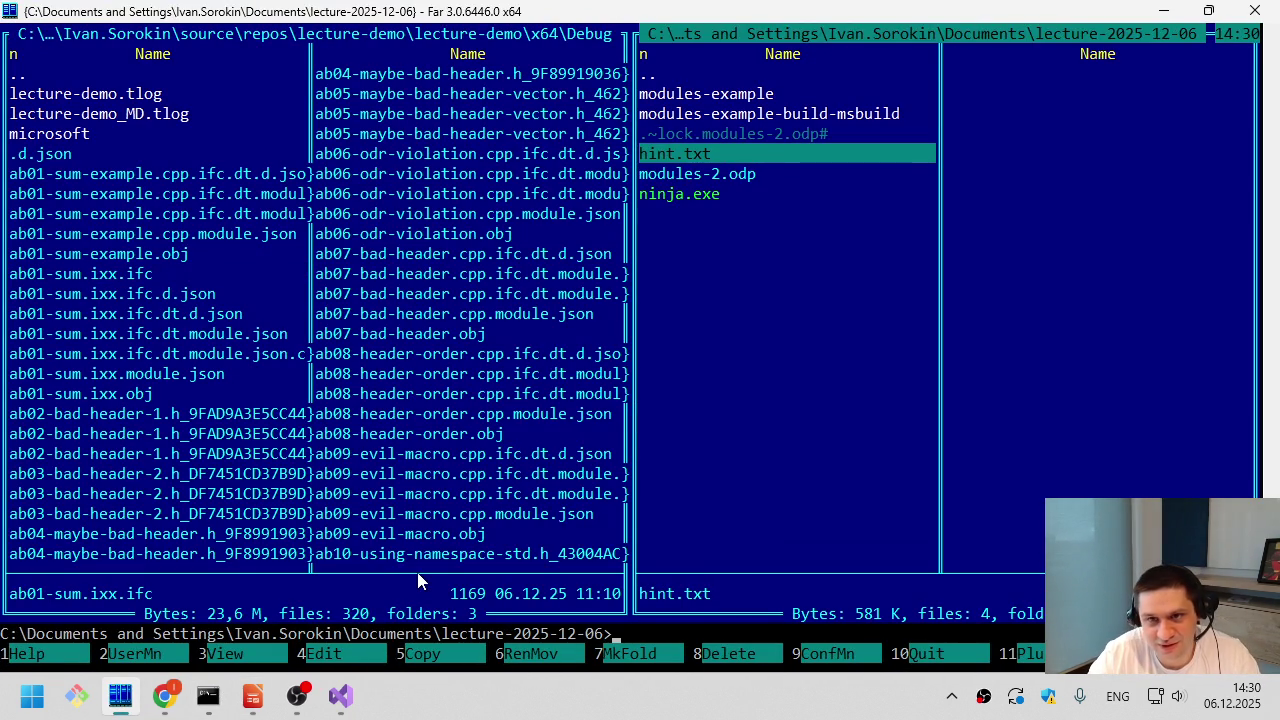
- Copy the Ninja cmake configure line (line 2) from hint.txt
{"action": "key", "text": "F4"}
{"action": "key", "text": "Home"}
{"action": "key", "text": "Down"}
{"action": "key", "text": "shift+End"}
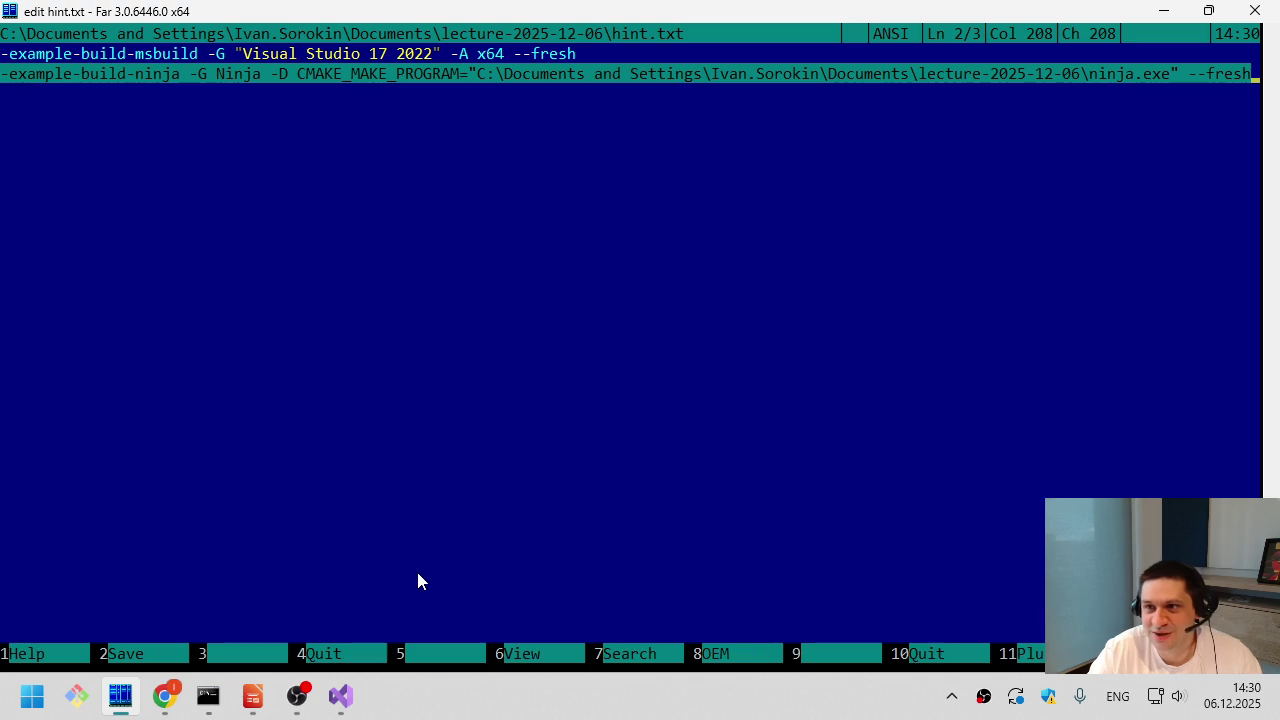
{"action": "key", "text": "ctrl"}
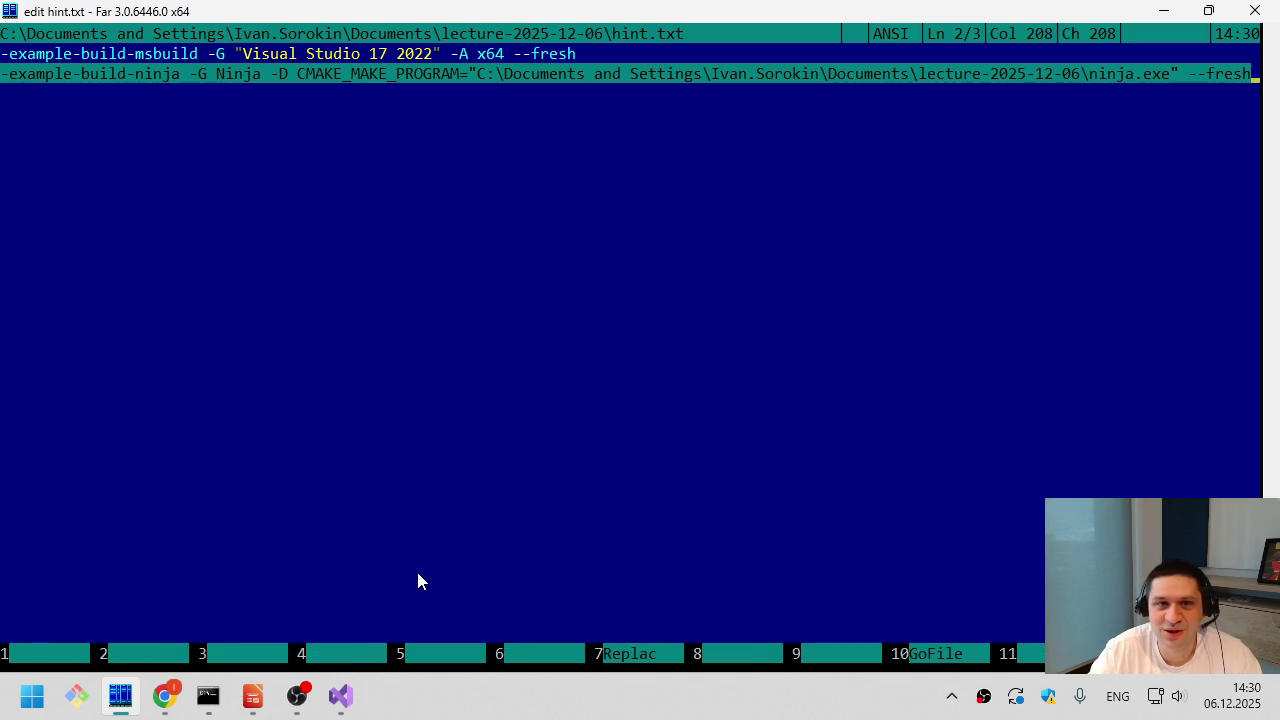
{"action": "key", "text": "Escape"}
- In the x64 Native Tools Command Prompt, list the lecture-2025-12-06 folder with dir
{"action": "key", "text": "alt+Tab"}
{"action": "key", "text": "alt+Tab"}
{"action": "key", "text": "alt+Tab"}
{"action": "key", "text": "alt+Tab"}
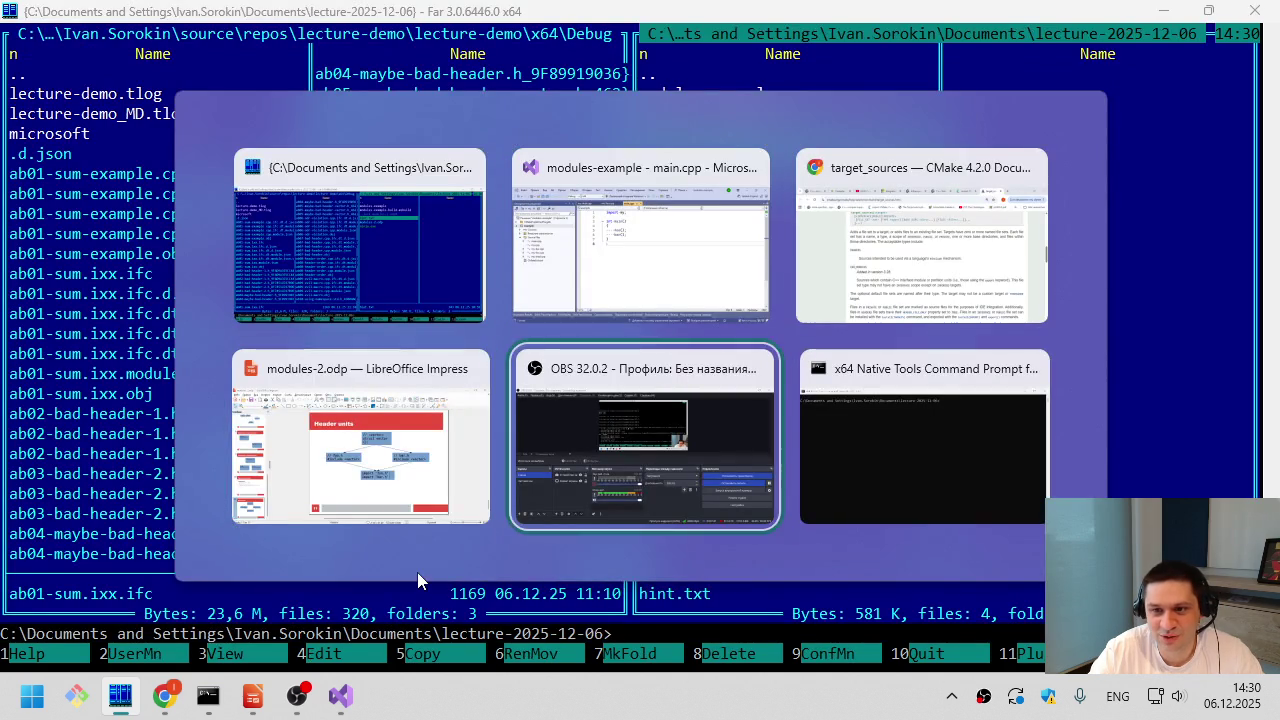
{"action": "key", "text": "alt+Tab"}
{"action": "type", "text": "dir"}
{"action": "key", "text": "Return"}
- Configure the project with the pasted -G Ninja command, then run cmake --build modules-example-build-ninja
{"action": "mouse_move", "coordinate": [670, 56]}
{"action": "left_mouse_down"}
{"action": "mouse_move", "coordinate": [590, 30]}
{"action": "mouse_move", "coordinate": [572, 14]}
{"action": "mouse_move", "coordinate": [586, 2]}
{"action": "left_mouse_up"}
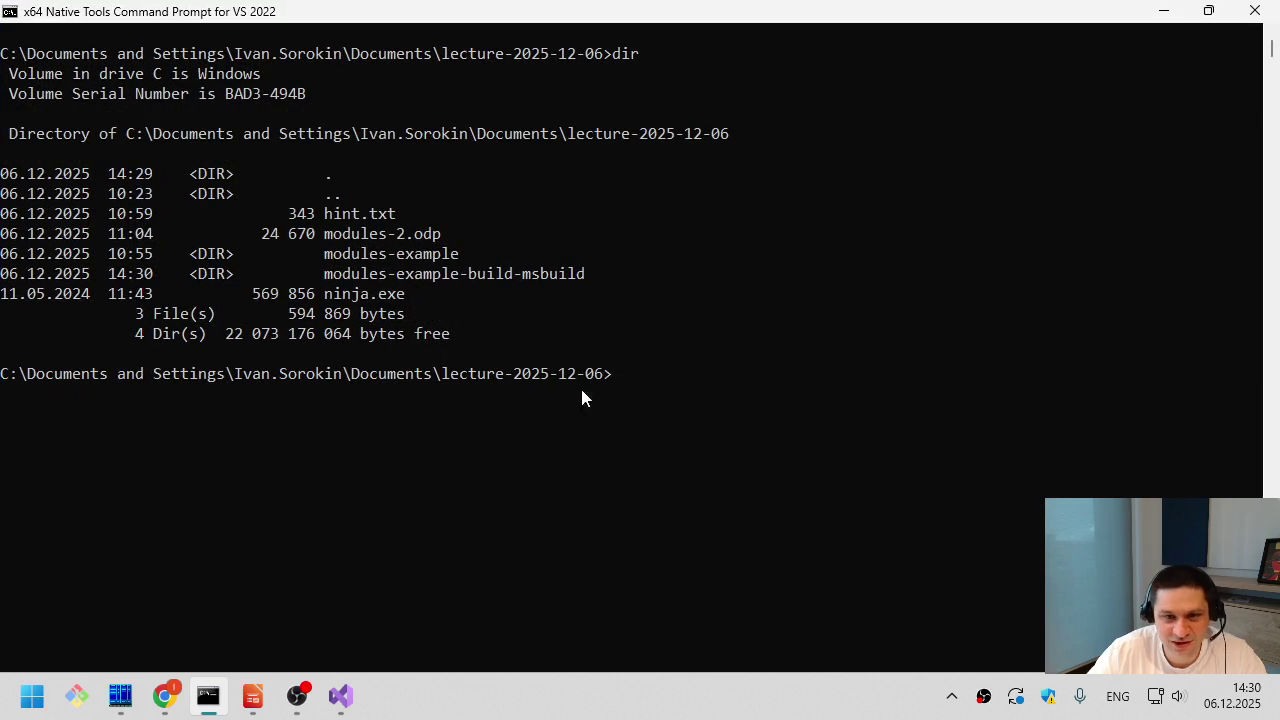
{"action": "type", "text": "\"C:\\Program Files\\CMake\\bin\\cmake.exe\" -S modules-example -B modules-example-build-ninja -G Ninja -D CMAKE_MAKE_PROGRAM=\"C:\\Documents and Settings\\Ivan.Sorokin\\Documents\\lecture-2025-12-06\\ninja.exe\" --fresh"}
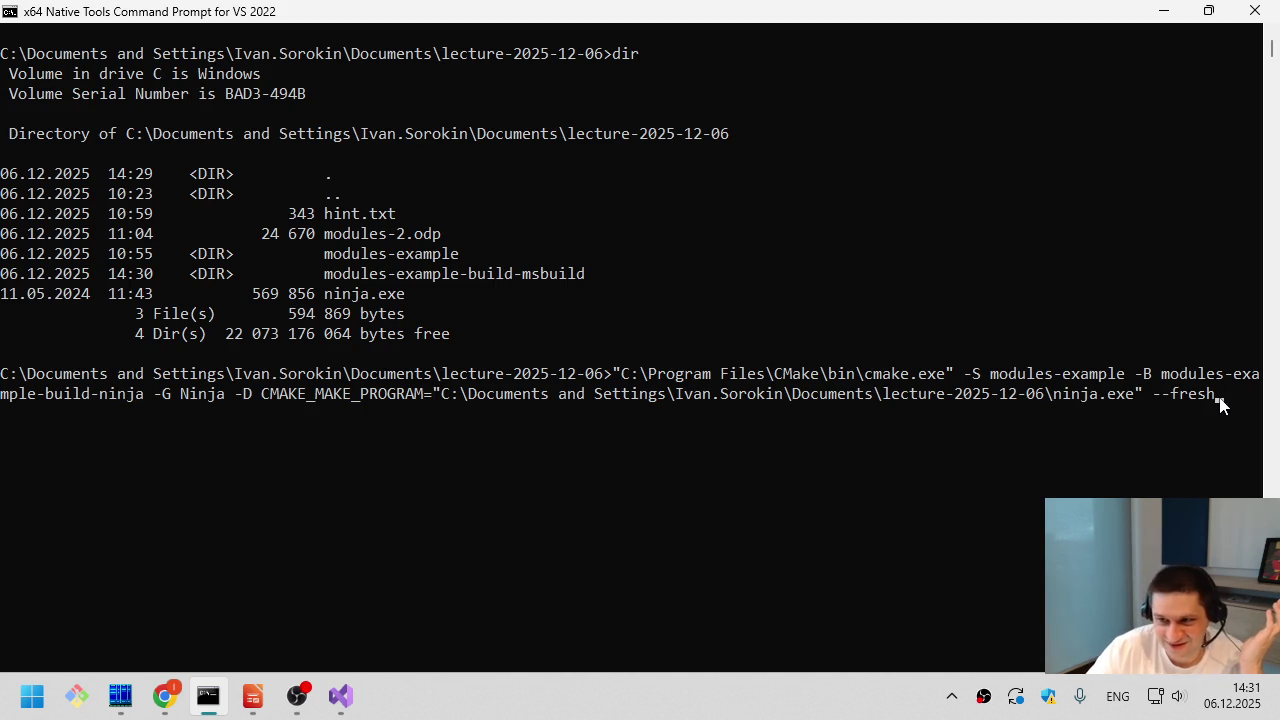
{"action": "key", "text": "Return"}
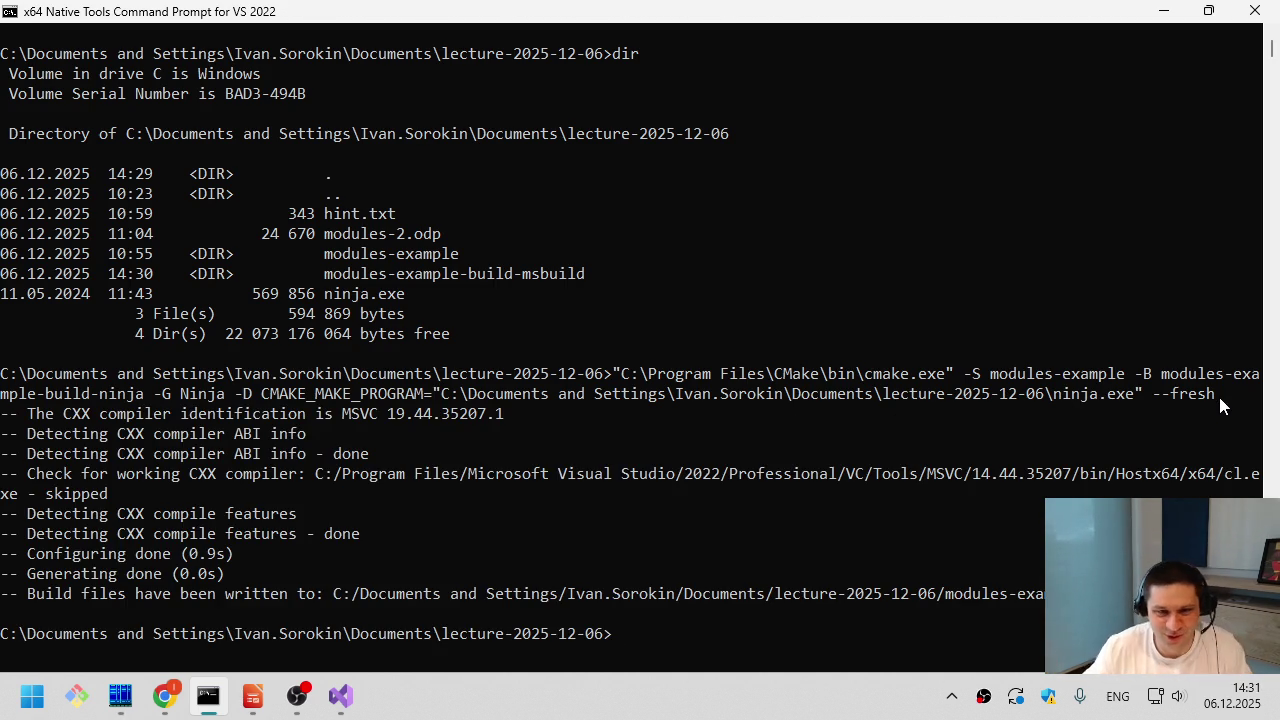
{"action": "type", "text": "cmake --build "}
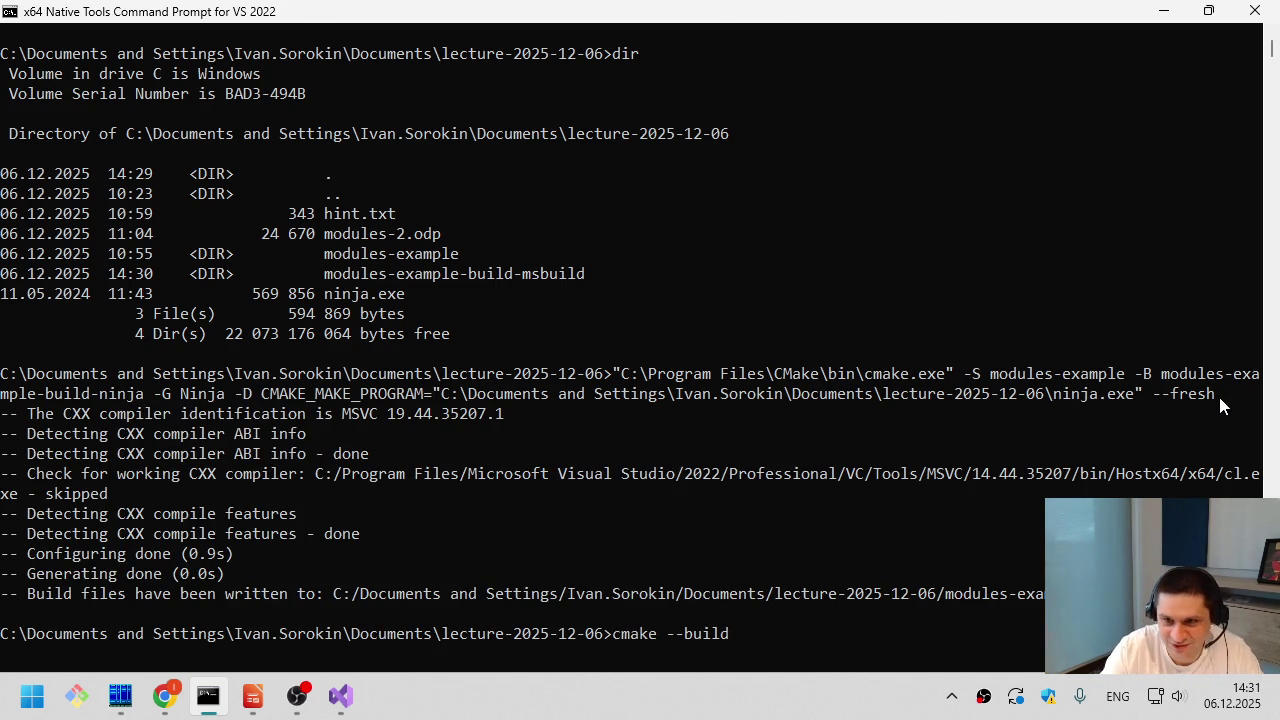
{"action": "type", "text": "modules-examp"}
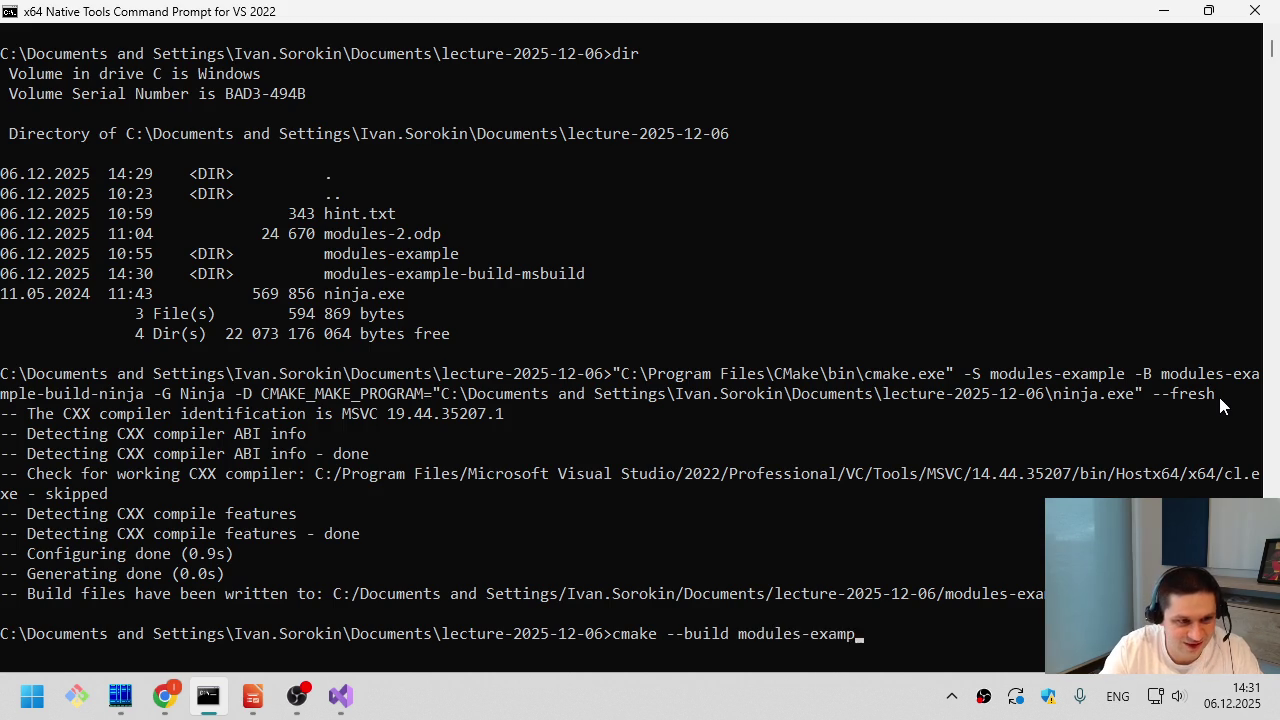
{"action": "type", "text": "le-build-ninja"}
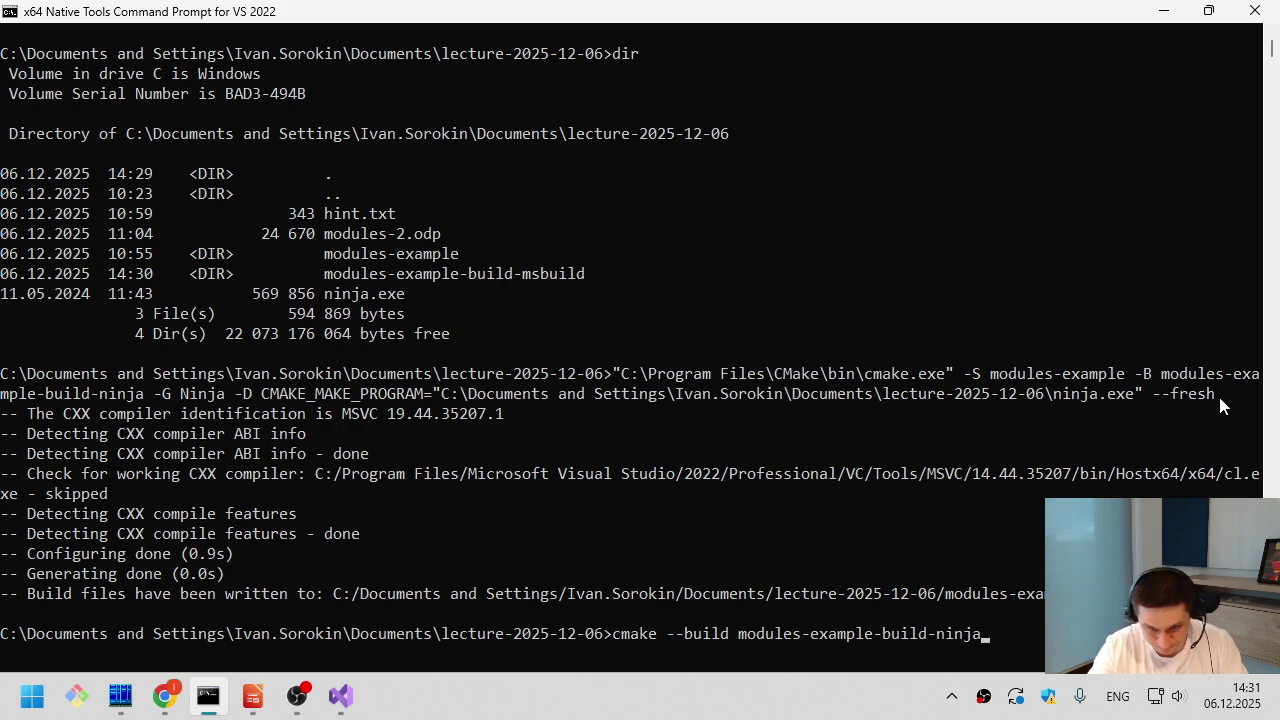
{"action": "key", "text": "Return"}
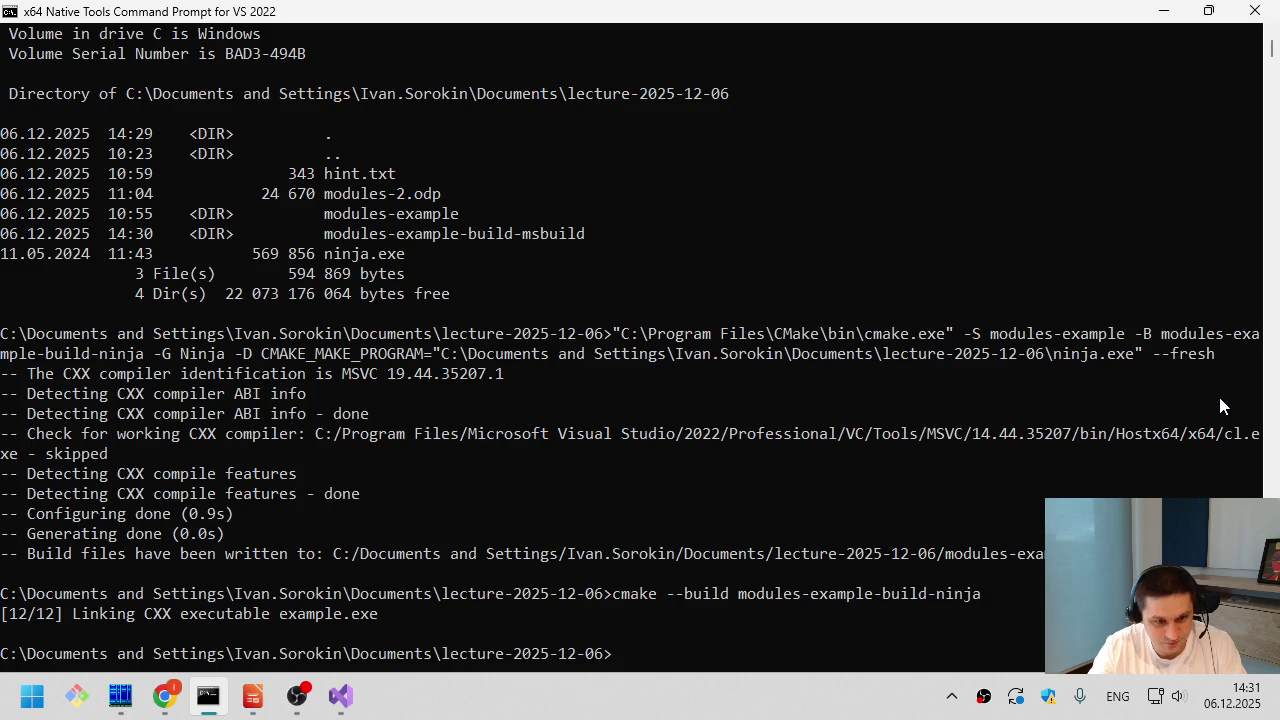
- Run modules-example-build-ninja\example.exe, which prints 'Hello, foo!' and 'Hello, bar!'
{"action": "type", "text": "modul"}
{"action": "key", "text": "Tab"}
{"action": "key", "text": "BackSpace"}
{"action": "key", "text": "BackSpace"}
{"action": "key", "text": "BackSpace"}
{"action": "type", "text": "ex"}
{"action": "key", "text": "Tab"}
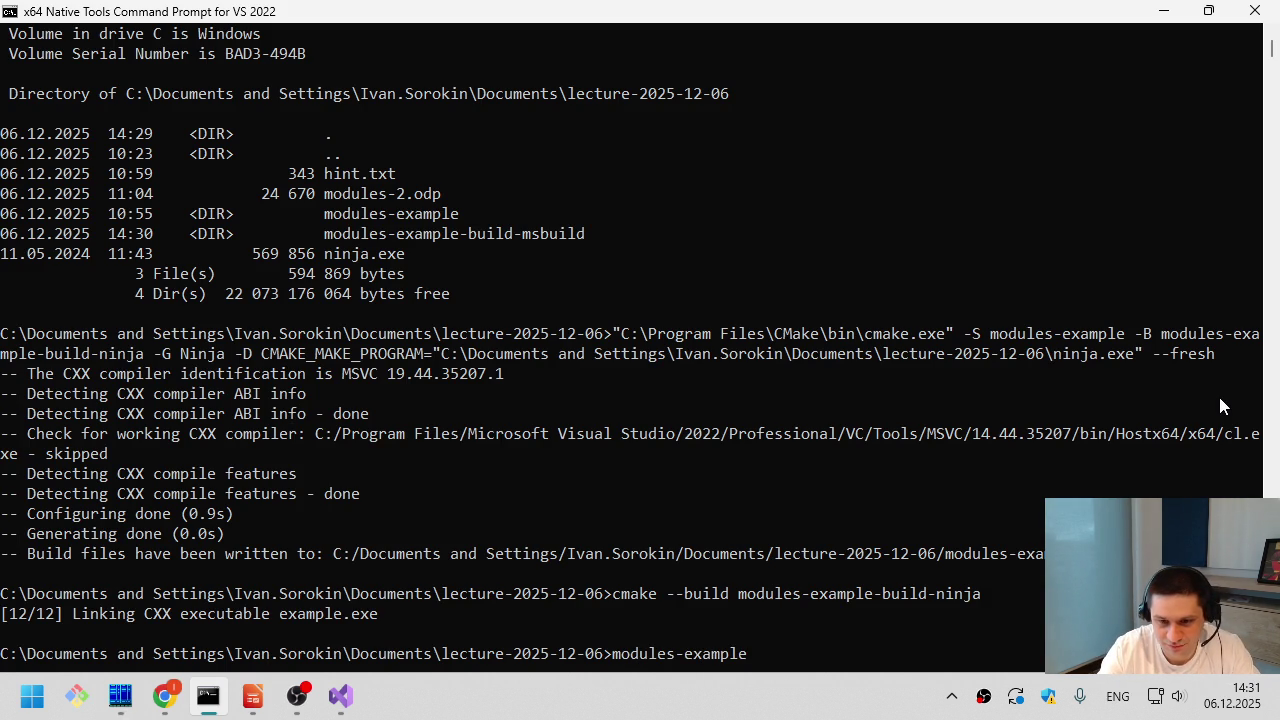
{"action": "type", "text": "-"}
{"action": "key", "text": "Tab"}
{"action": "key", "text": "BackSpace"}
{"action": "key", "text": "BackSpace"}
{"action": "key", "text": "BackSpace"}
{"action": "key", "text": "BackSpace"}
{"action": "key", "text": "BackSpace"}
{"action": "key", "text": "BackSpace"}
{"action": "type", "text": "n"}
{"action": "key", "text": "Tab"}
{"action": "type", "text": "\\"}
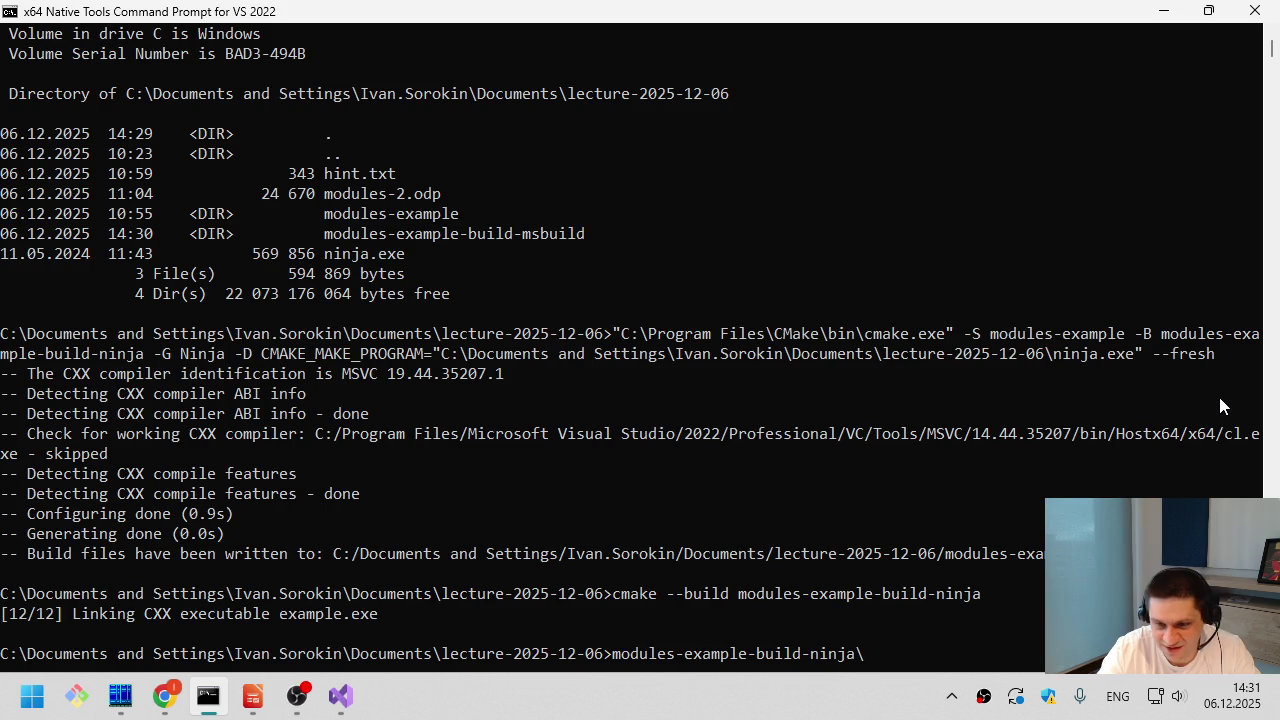
{"action": "type", "text": "example.exe"}
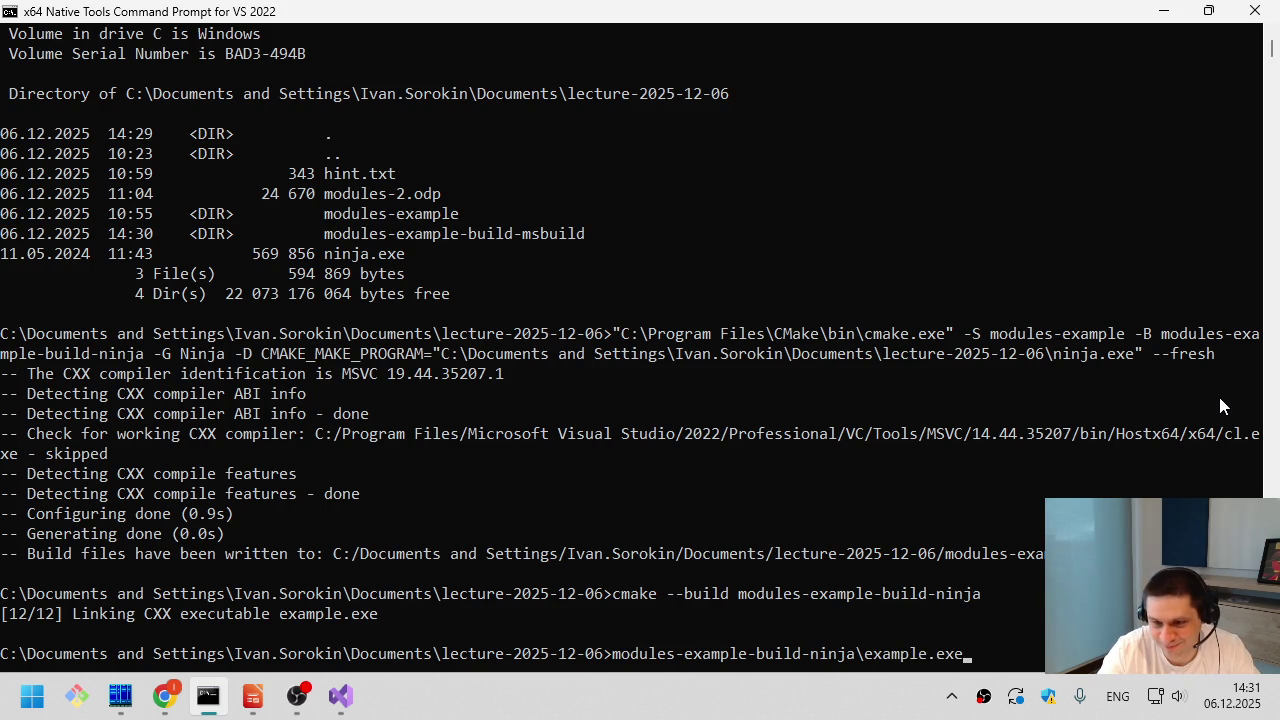
{"action": "key", "text": "Return"}
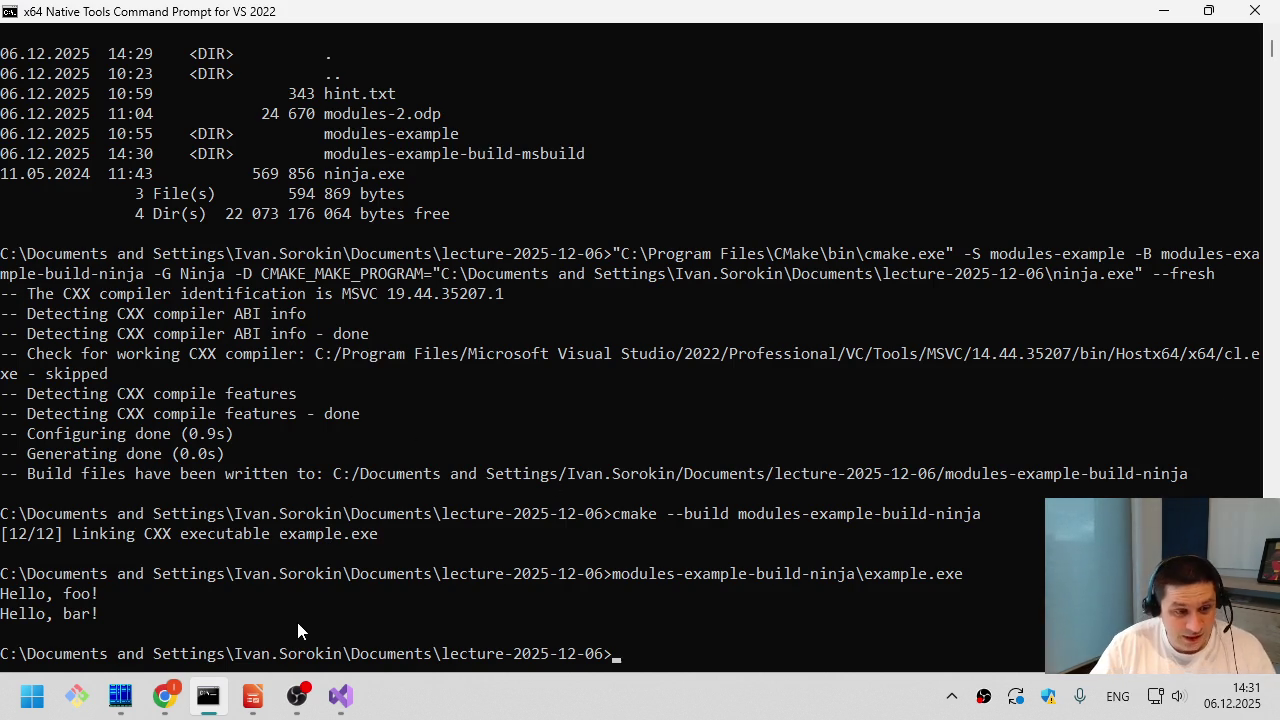
- Bring Chrome forward on the Kitware 'import CMake' article tab
{"action": "mouse_move", "coordinate": [157, 708]}
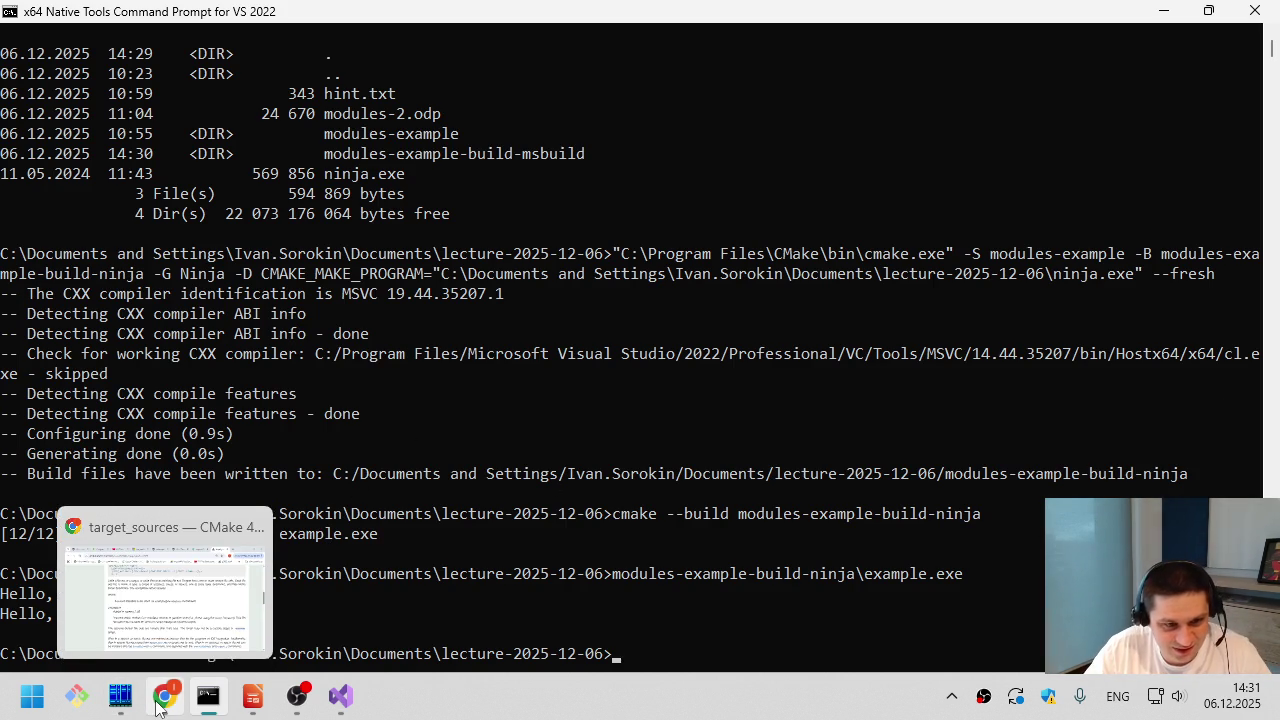
{"action": "left_click", "coordinate": [160, 590]}
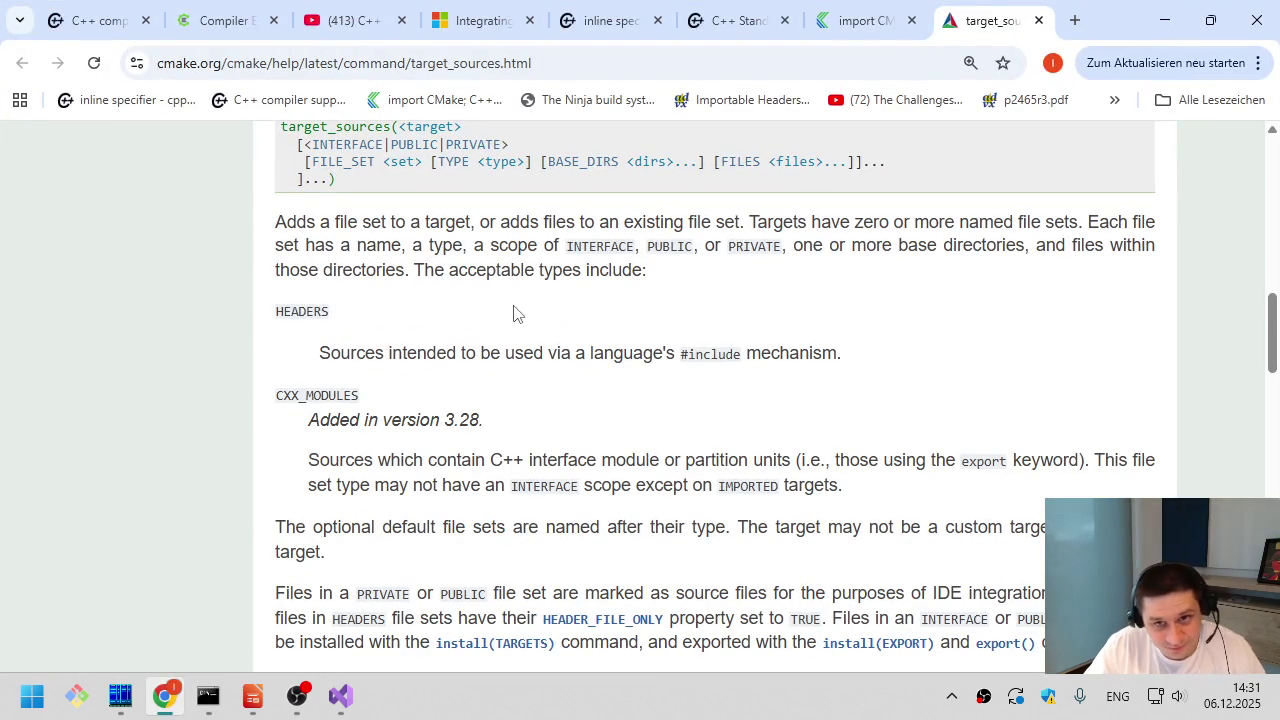
{"action": "left_click", "coordinate": [903, 5]}
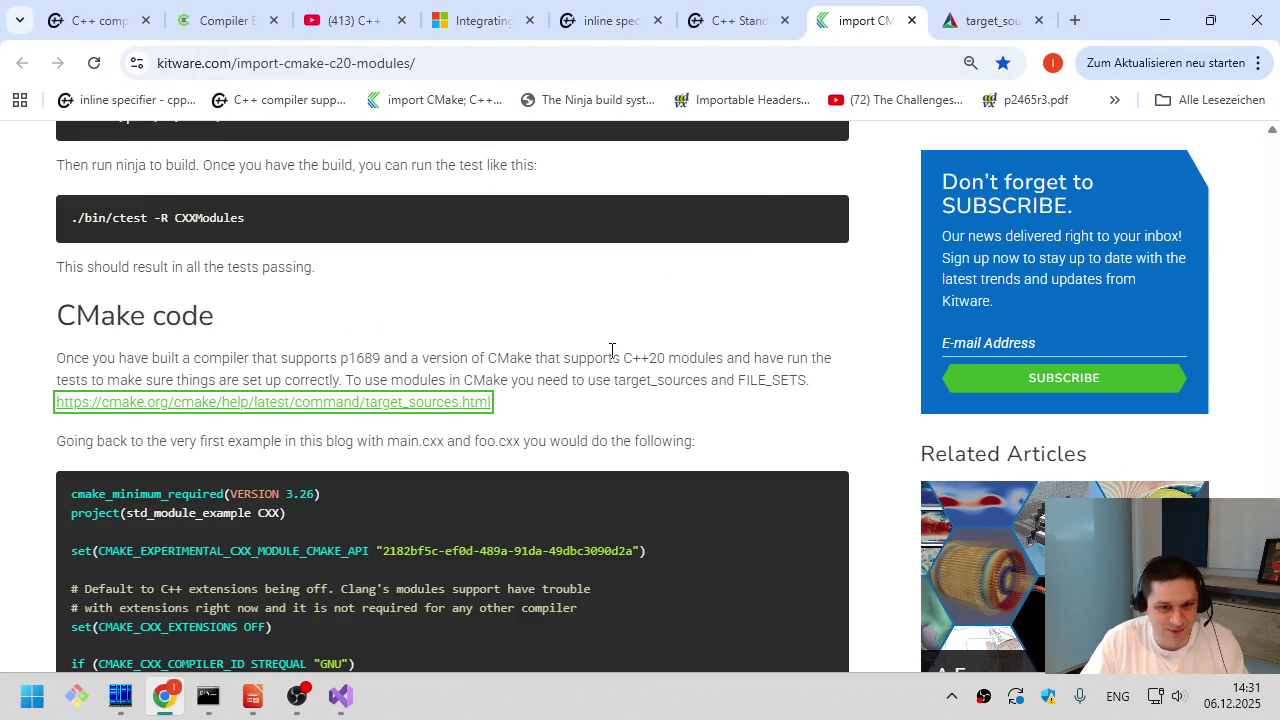
- Scroll to the Fortran build-process diagram and highlight the sentence introducing it
{"action": "scroll", "coordinate": [603, 490], "scroll_direction": "up", "scroll_amount": 3}
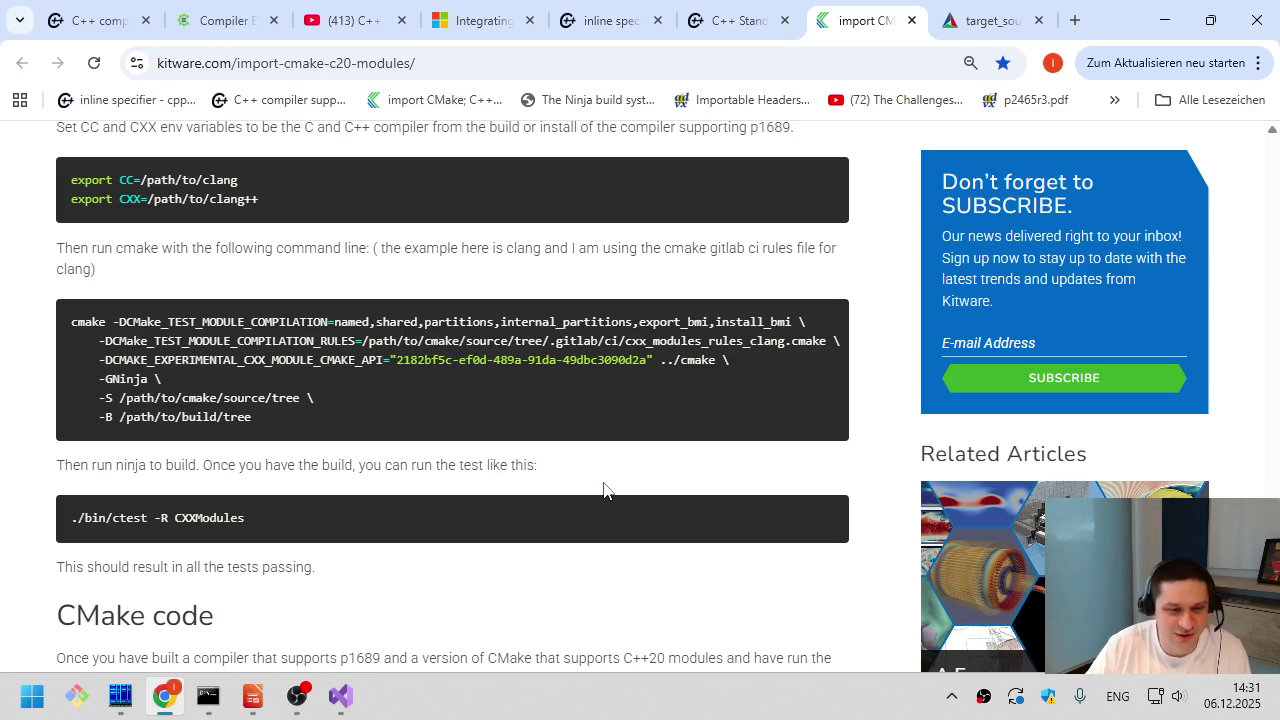
{"action": "scroll", "coordinate": [546, 586], "scroll_direction": "up", "scroll_amount": 5}
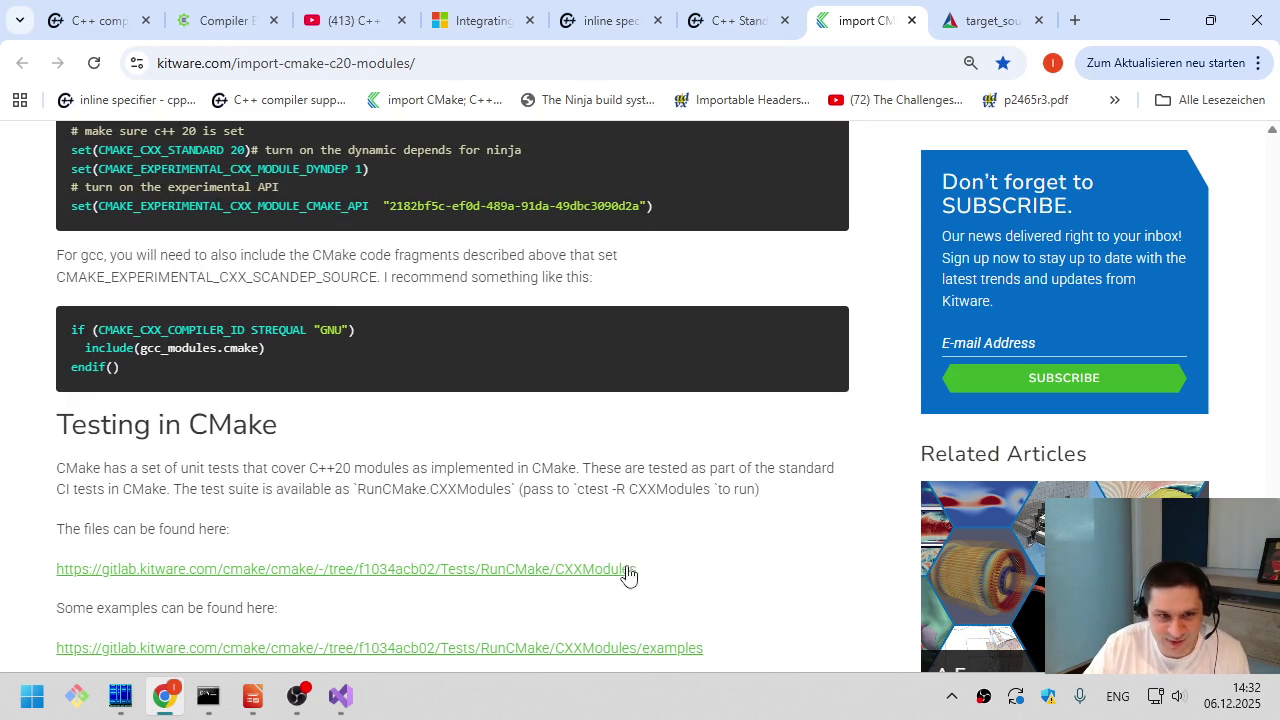
{"action": "left_click_drag", "start_coordinate": [1272, 457], "coordinate": [1273, 180]}
{"action": "scroll", "coordinate": [619, 359], "scroll_direction": "down", "scroll_amount": 4}
{"action": "scroll", "coordinate": [619, 359], "scroll_direction": "down", "scroll_amount": 15}
{"action": "scroll", "coordinate": [593, 420], "scroll_direction": "down", "scroll_amount": 10}
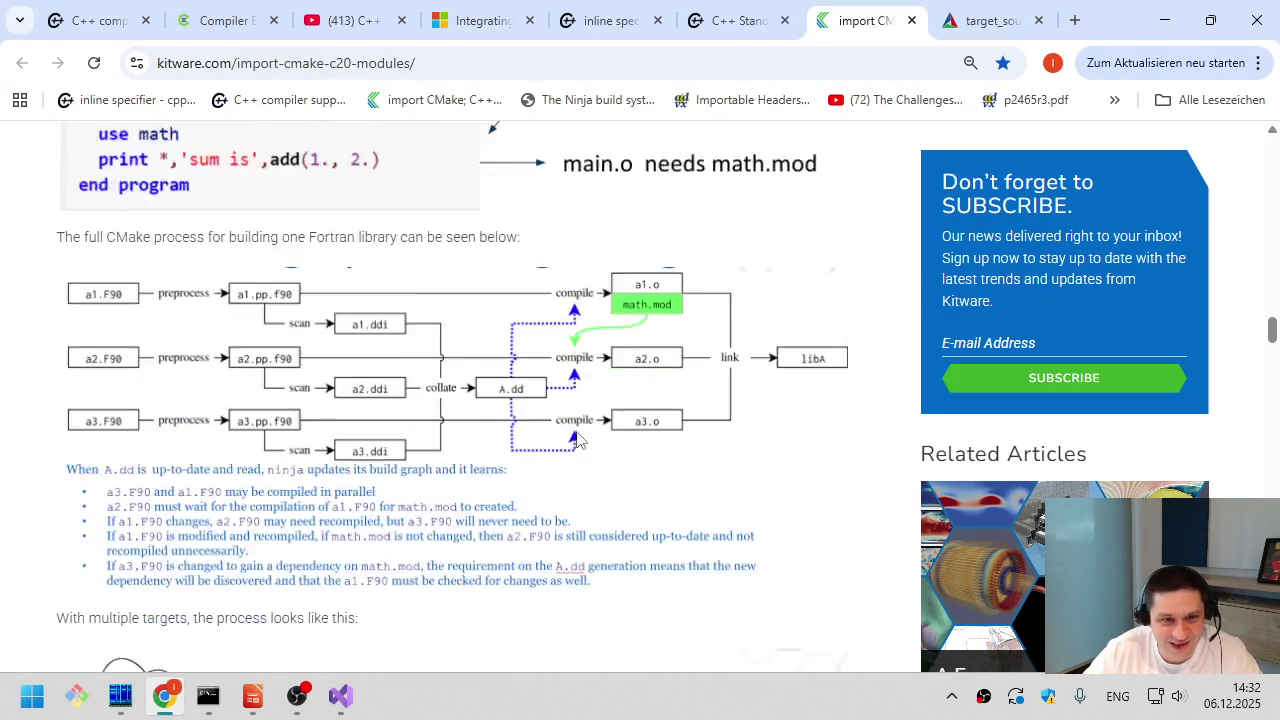
{"action": "scroll", "coordinate": [576, 440], "scroll_direction": "up", "scroll_amount": 1}
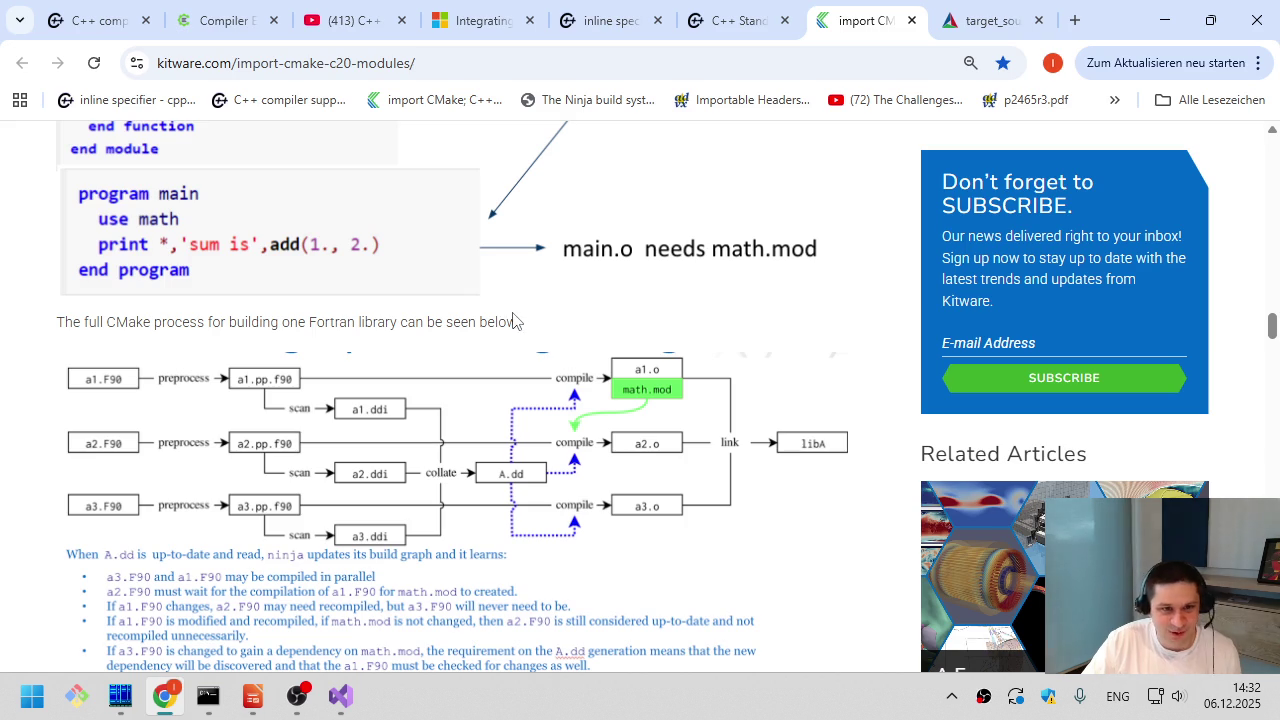
{"action": "mouse_move", "coordinate": [498, 322]}
{"action": "left_mouse_down"}
{"action": "mouse_move", "coordinate": [52, 320]}
{"action": "mouse_move", "coordinate": [63, 328]}
{"action": "left_mouse_up"}
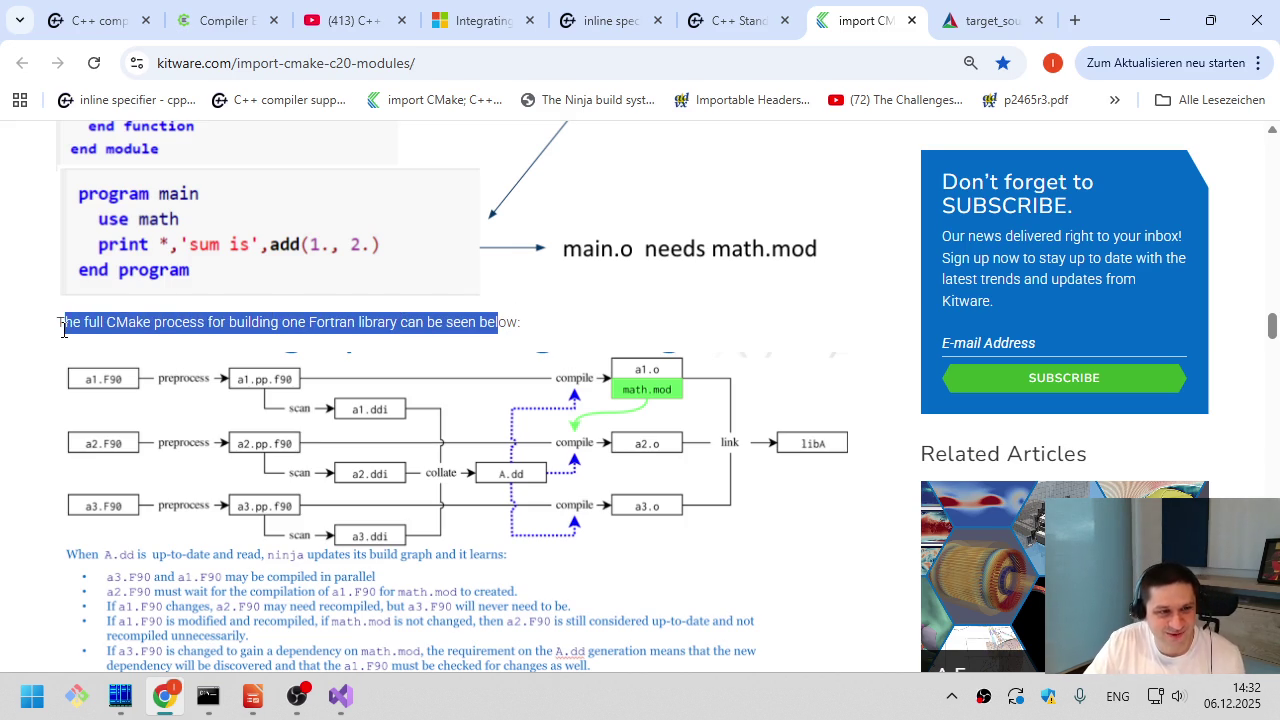
{"action": "left_click", "coordinate": [63, 328]}
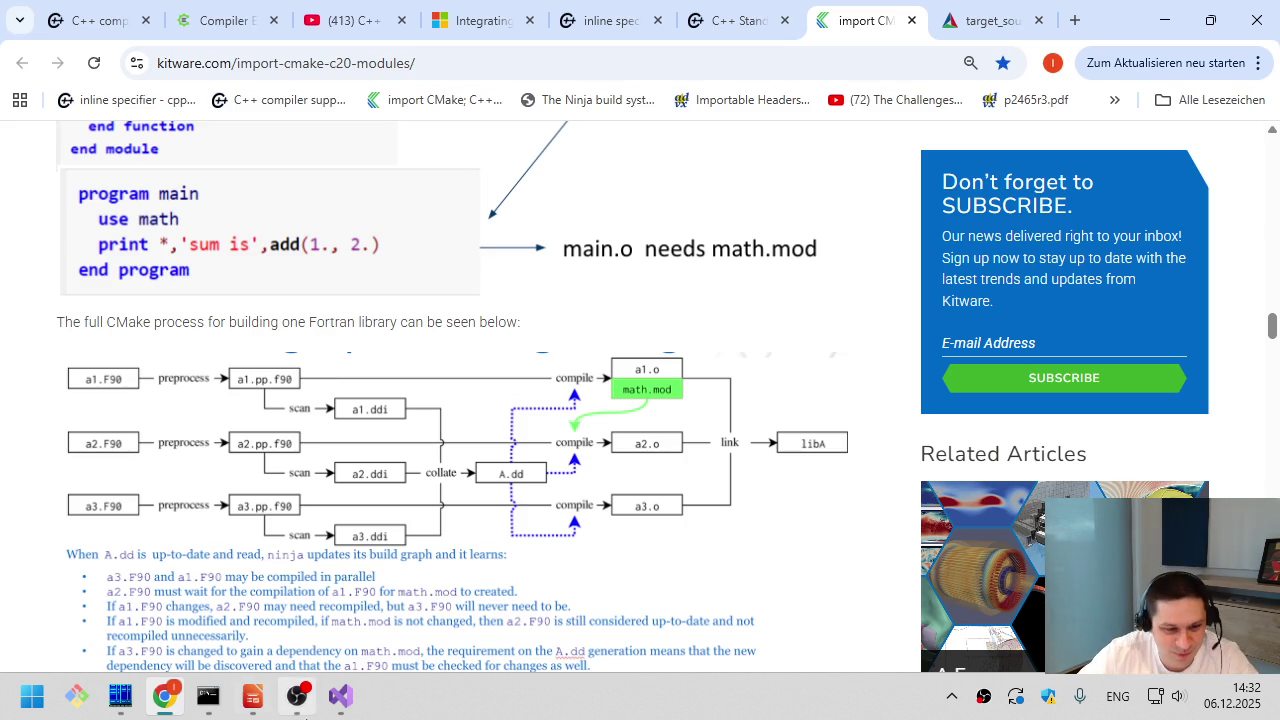
- Show Impress slide 7's a.cpp/b.cpp compilation-parallelism diagram, then return to the Kitware article
{"action": "mouse_move", "coordinate": [343, 705]}
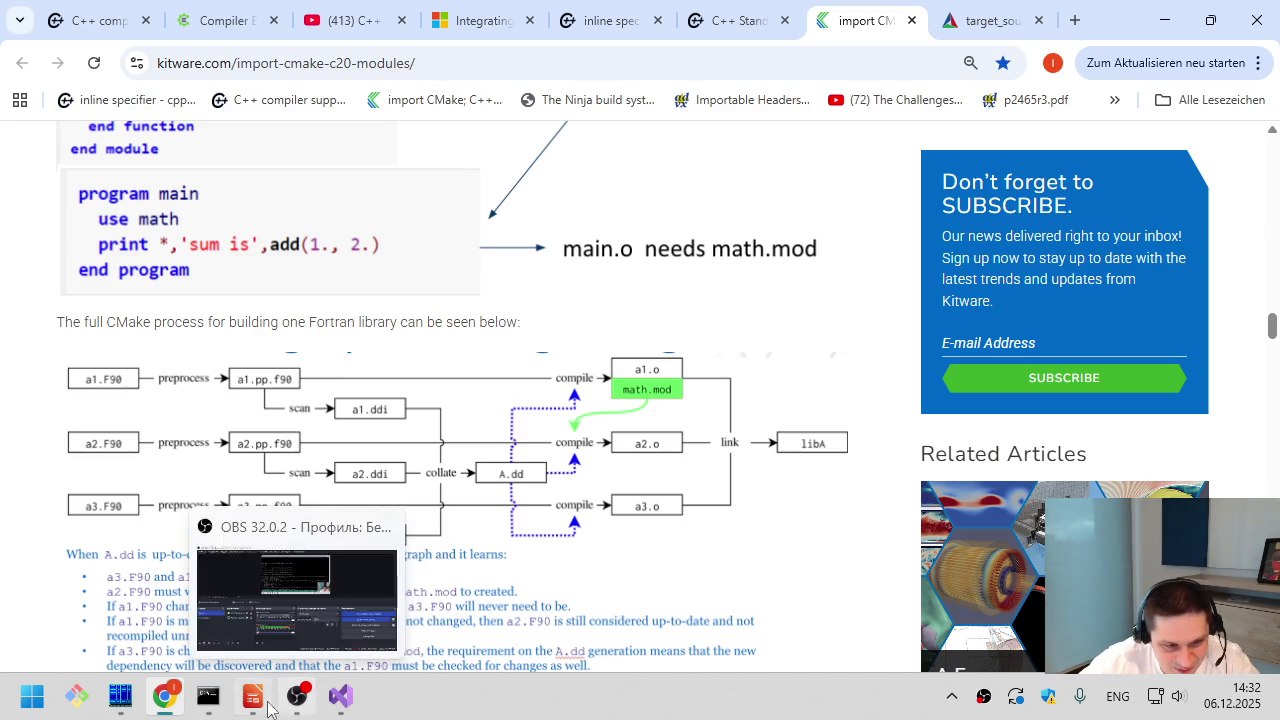
{"action": "left_click", "coordinate": [252, 696]}
{"action": "scroll", "coordinate": [70, 330], "scroll_direction": "up", "scroll_amount": 5}
{"action": "left_click", "coordinate": [90, 478]}
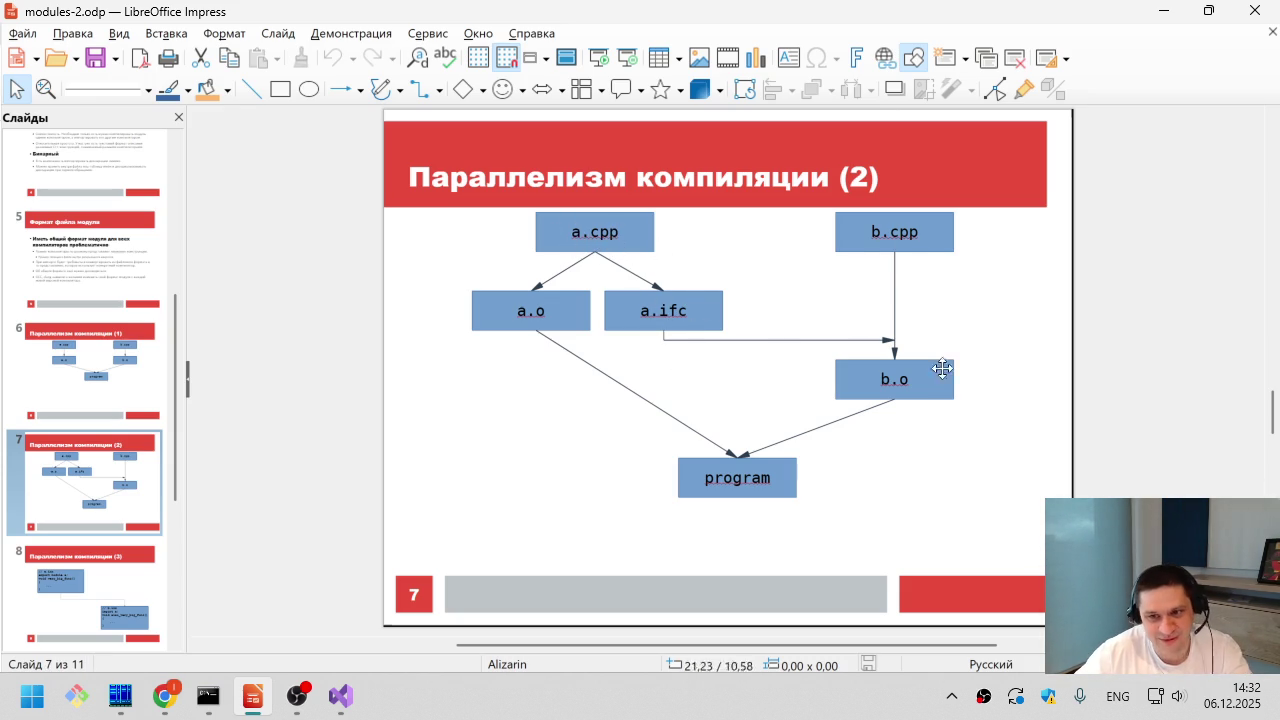
{"action": "key", "text": "alt+Tab"}
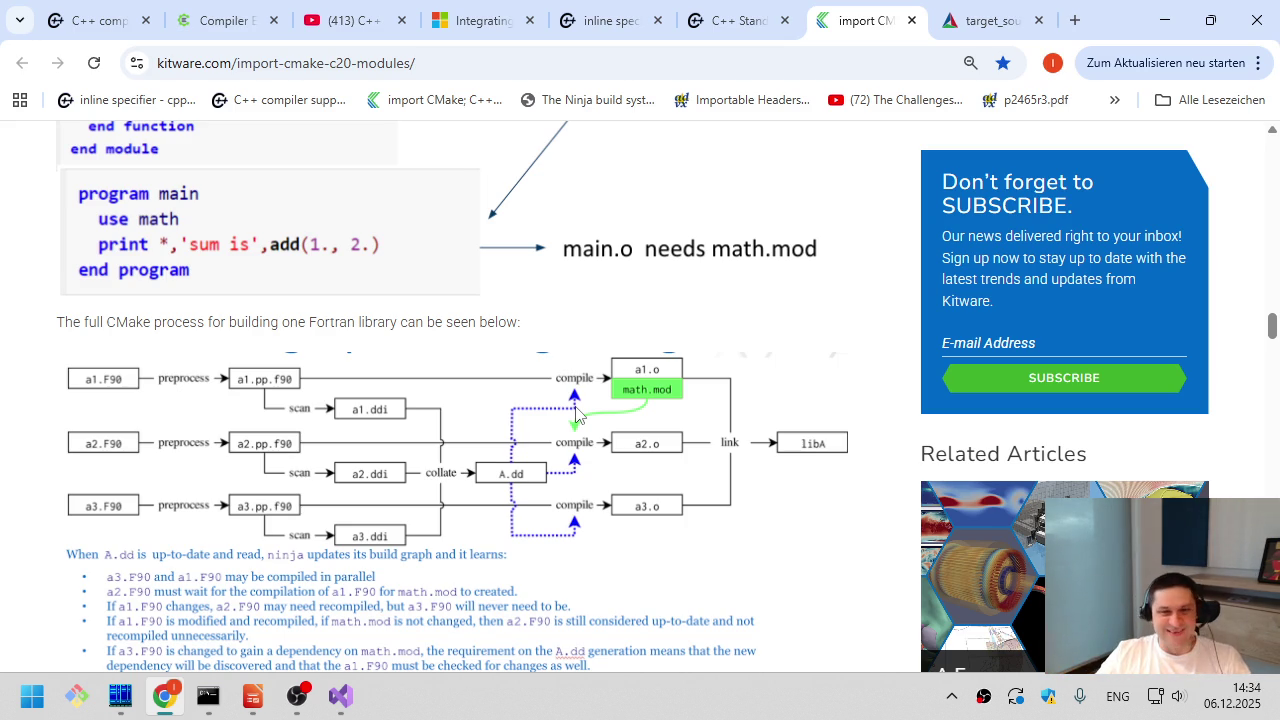
{"action": "mouse_move", "coordinate": [519, 323]}
{"action": "left_mouse_down"}
{"action": "mouse_move", "coordinate": [403, 345]}
{"action": "mouse_move", "coordinate": [346, 322]}
{"action": "left_mouse_up"}
{"action": "left_click", "coordinate": [344, 322]}
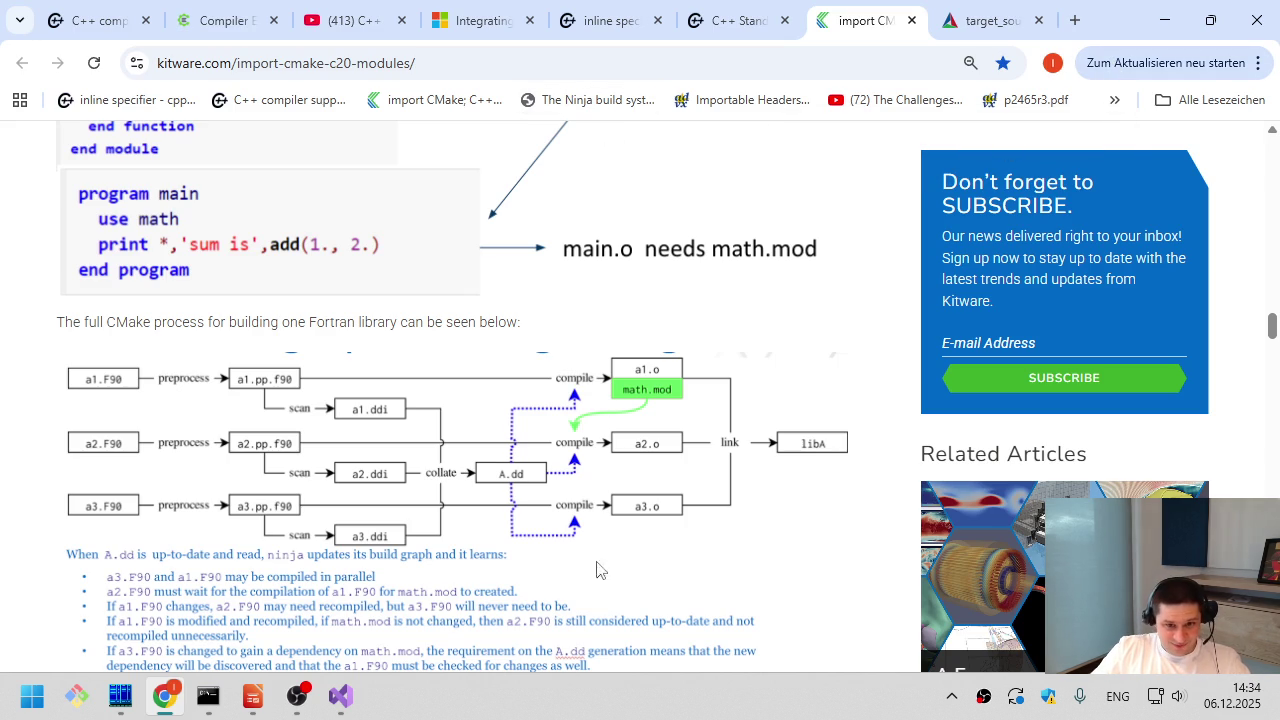
{"action": "middle_click", "coordinate": [631, 106]}
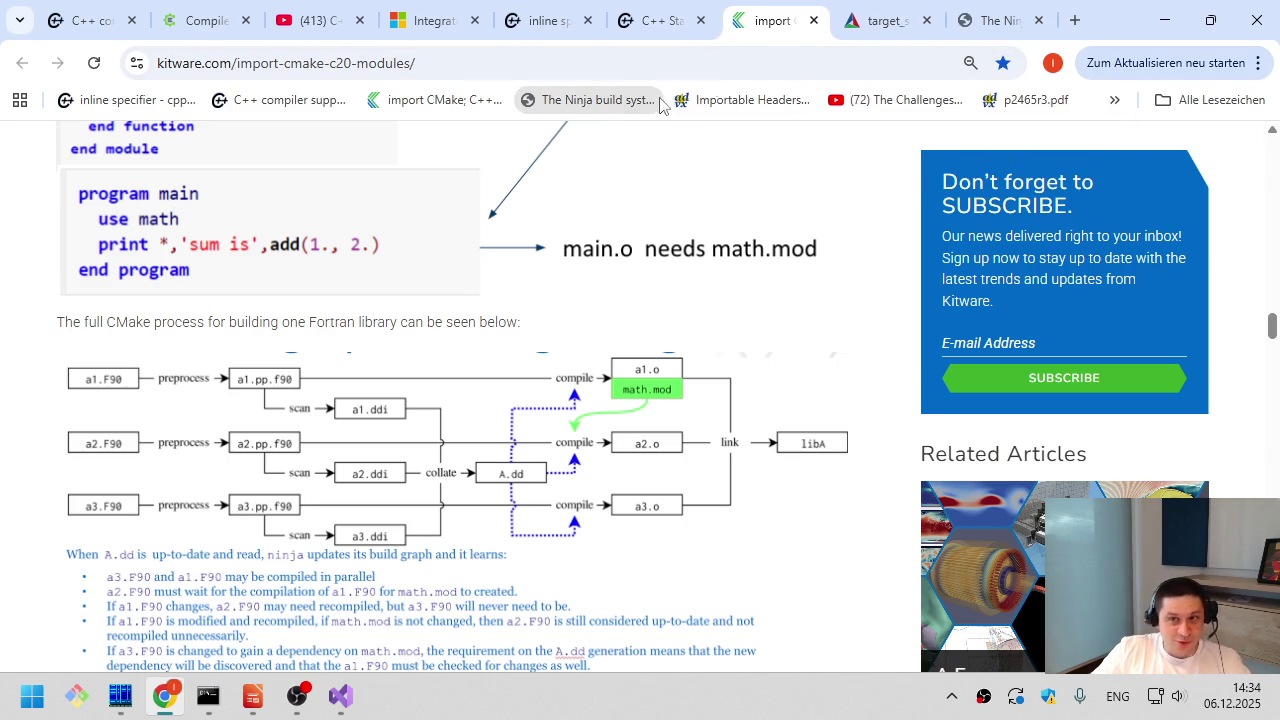
- Go to the Ninja manual tab and highlight the dyndep explanation and its example
{"action": "left_click", "coordinate": [1015, 10]}
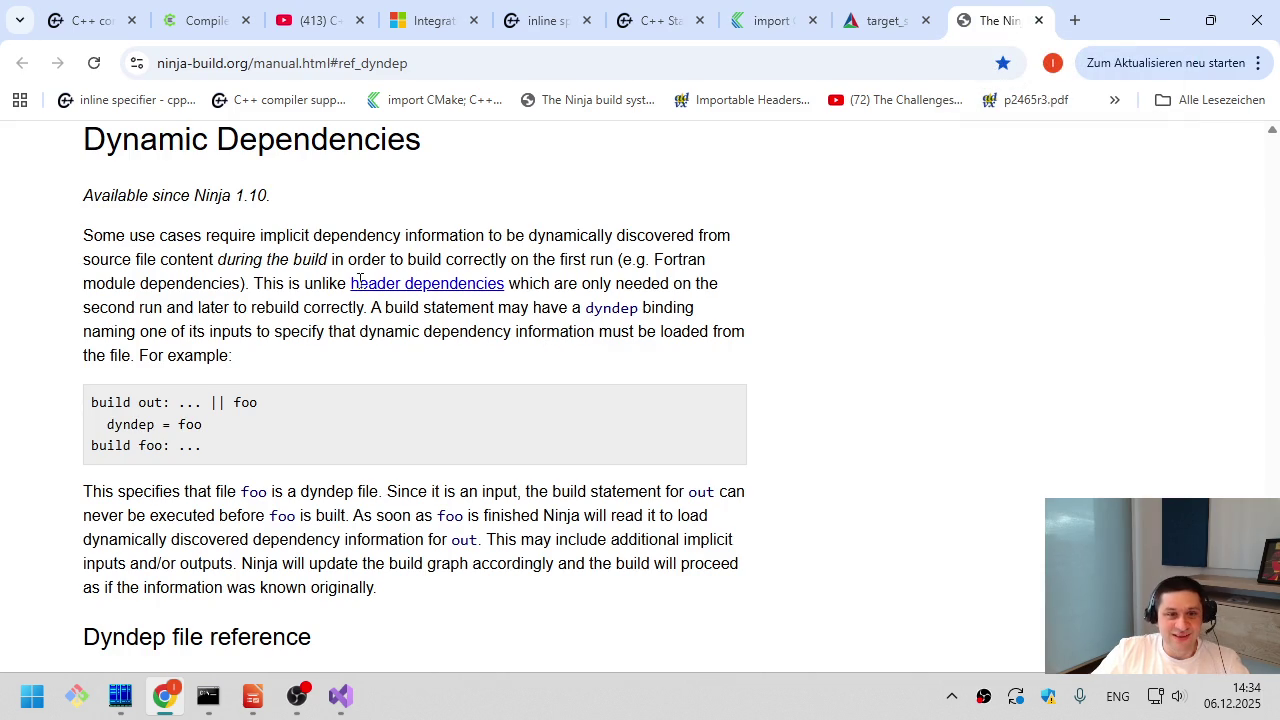
{"action": "left_click_drag", "start_coordinate": [334, 189], "coordinate": [334, 440]}
{"action": "left_click", "coordinate": [335, 443]}
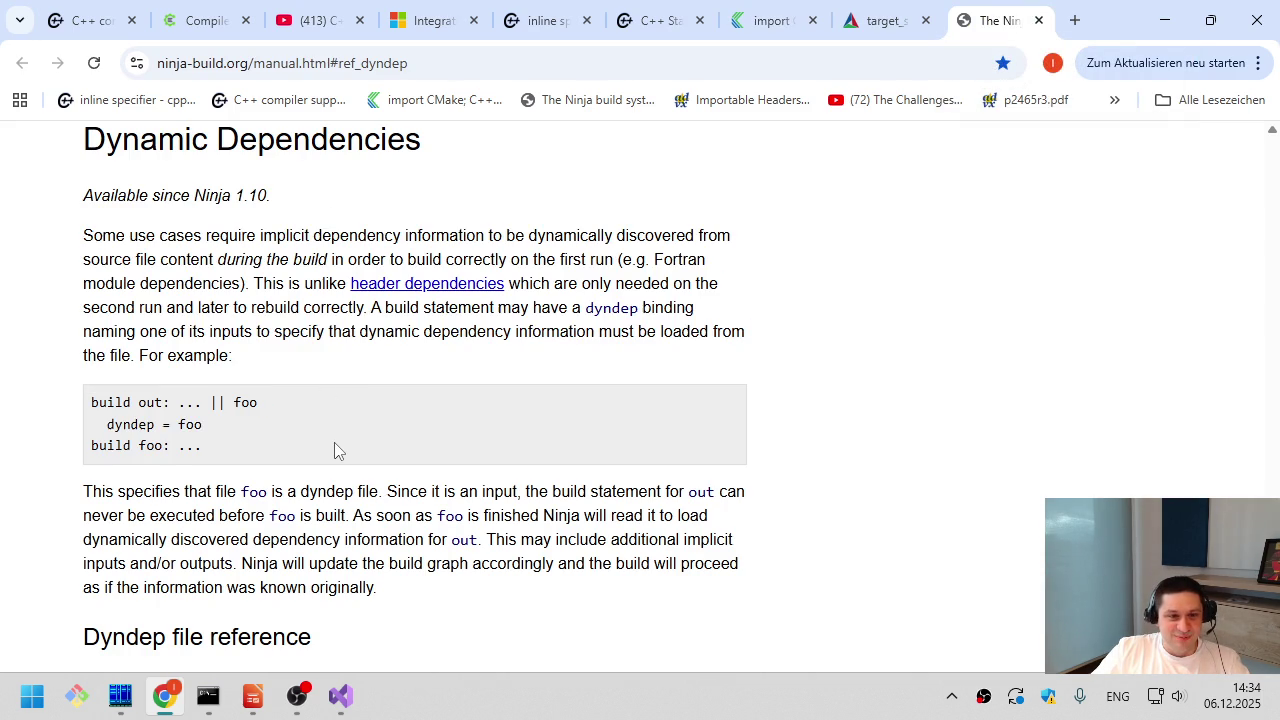
- Glance at the CMake target_sources page and Kitware modules article, then return to the Ninja manual
{"action": "left_click", "coordinate": [890, 20]}
{"action": "left_click", "coordinate": [770, 20]}
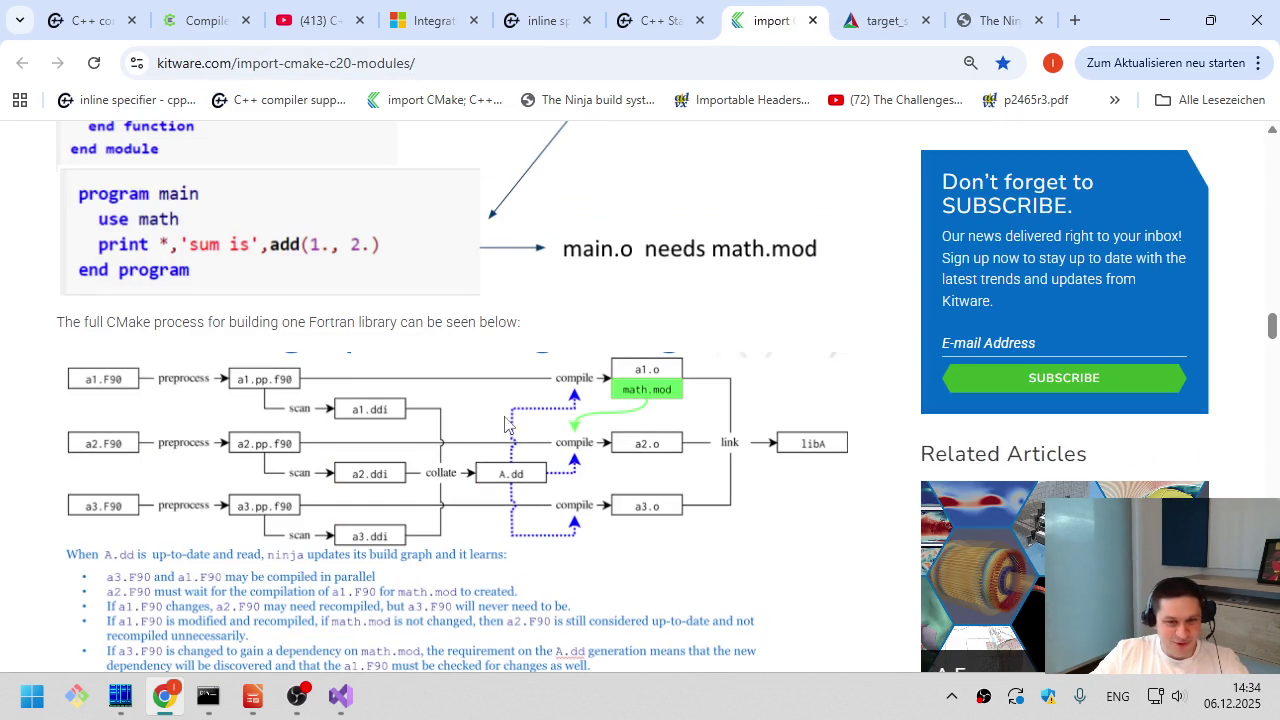
{"action": "left_click", "coordinate": [1025, 20]}
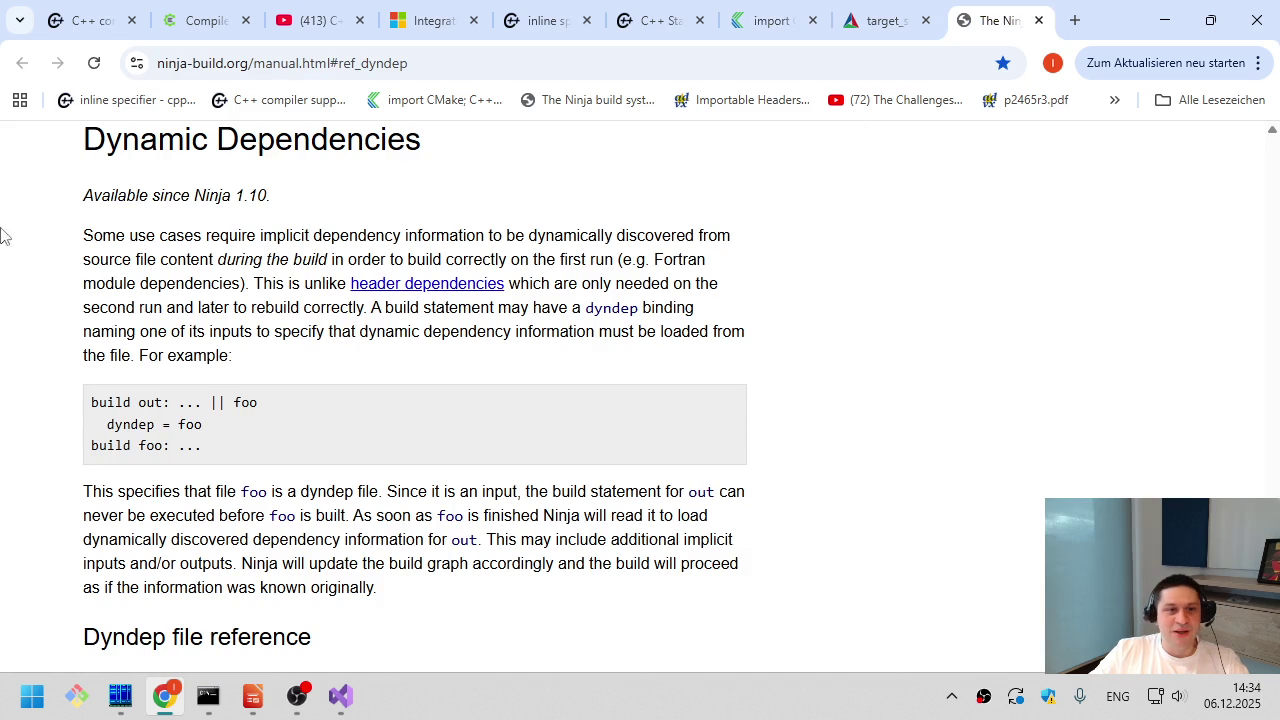
- Highlight the Dynamic Dependencies paragraph, the Ninja 1.10 version note and the word dyndep
{"action": "mouse_move", "coordinate": [360, 221]}
{"action": "left_mouse_down"}
{"action": "mouse_move", "coordinate": [354, 297]}
{"action": "mouse_move", "coordinate": [258, 412]}
{"action": "left_mouse_up"}
{"action": "left_click", "coordinate": [322, 270]}
{"action": "left_click_drag", "start_coordinate": [290, 218], "coordinate": [234, 195]}
{"action": "left_click", "coordinate": [278, 212]}
{"action": "left_click_drag", "start_coordinate": [333, 228], "coordinate": [348, 372]}
{"action": "left_click", "coordinate": [348, 372]}
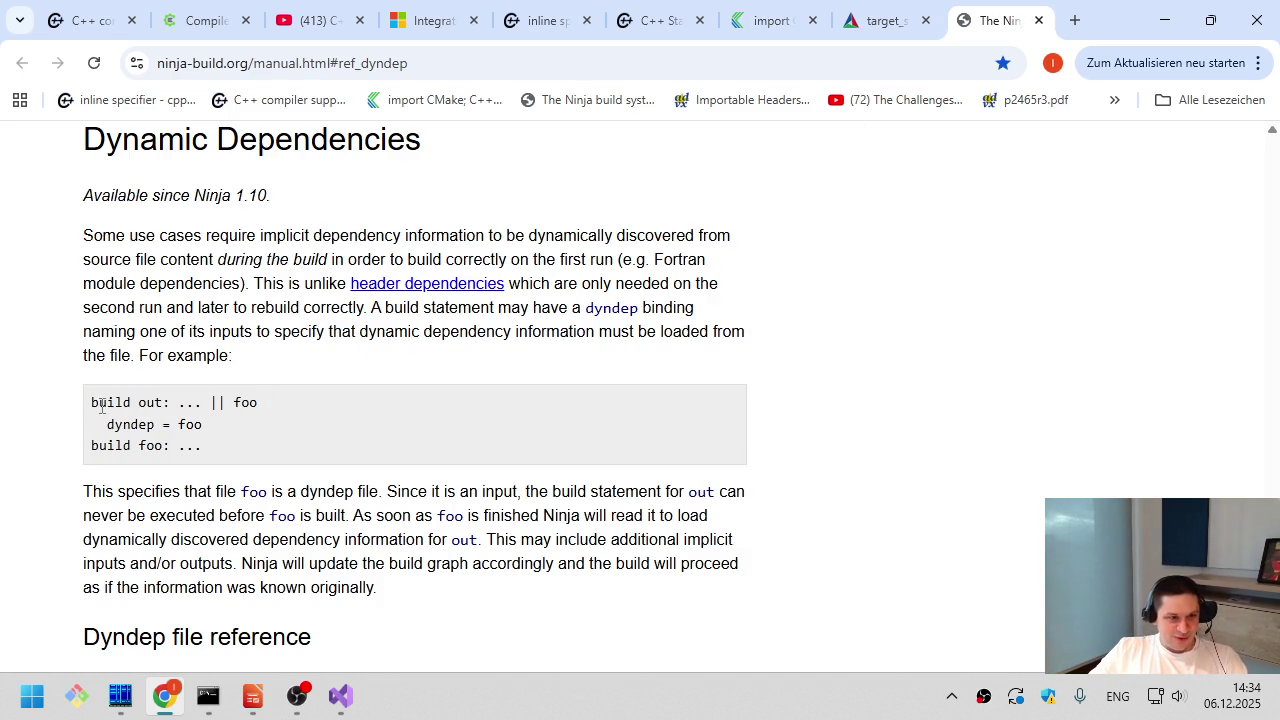
{"action": "double_click", "coordinate": [140, 424]}
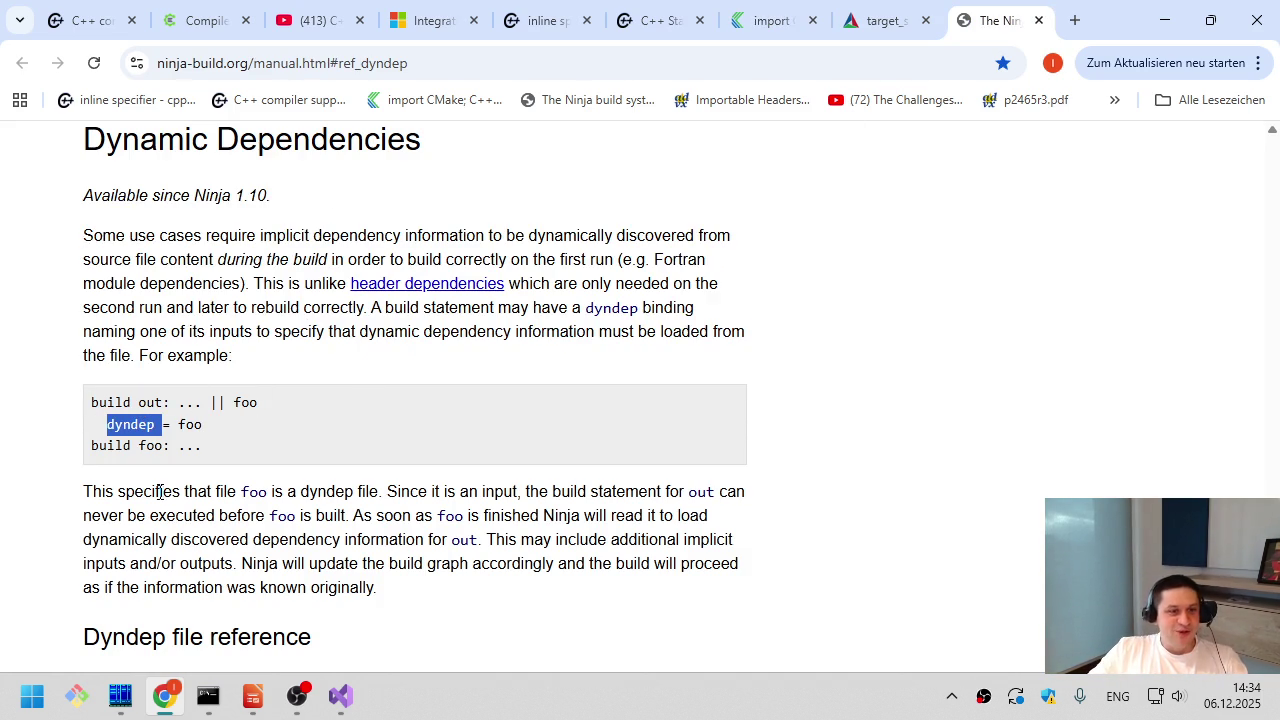
{"action": "left_click", "coordinate": [172, 440]}
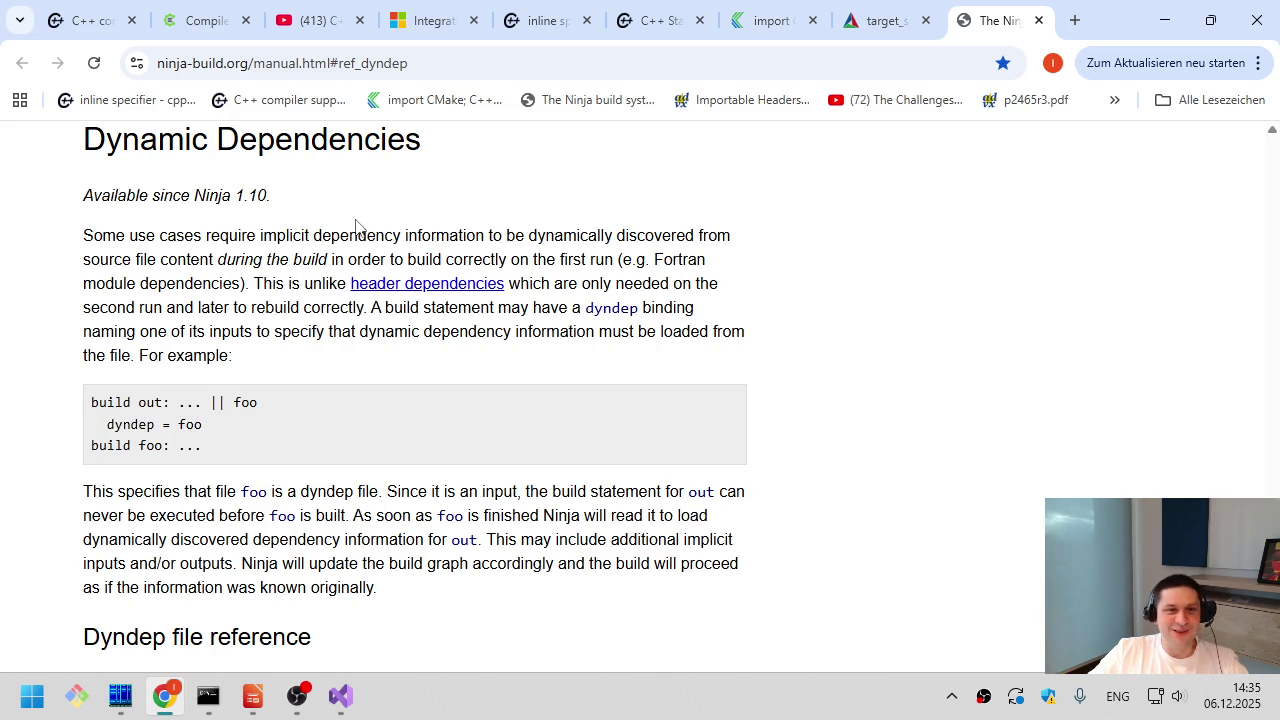
- Highlight the Fortran module dependencies phrase, the opening paragraph and the first build line
{"action": "left_click_drag", "start_coordinate": [250, 236], "coordinate": [377, 380]}
{"action": "mouse_move", "coordinate": [650, 258]}
{"action": "left_mouse_down"}
{"action": "mouse_move", "coordinate": [624, 287]}
{"action": "mouse_move", "coordinate": [236, 289]}
{"action": "left_mouse_up"}
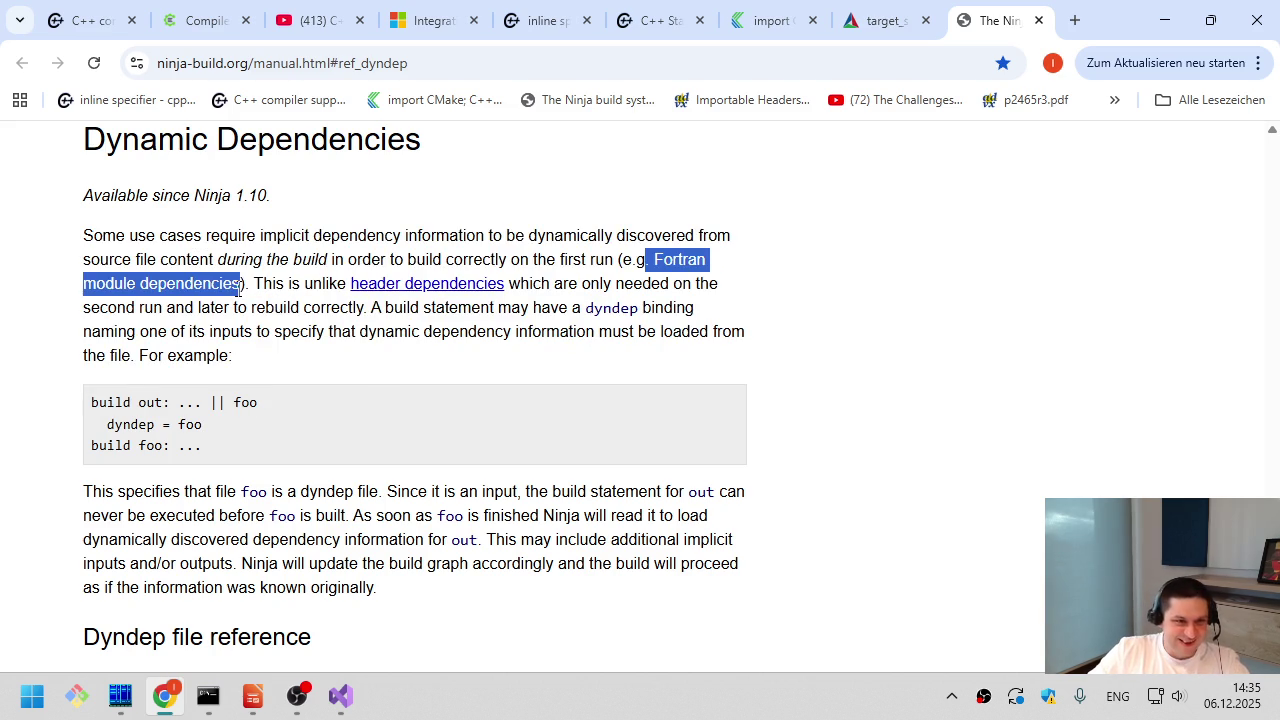
{"action": "left_click", "coordinate": [233, 290]}
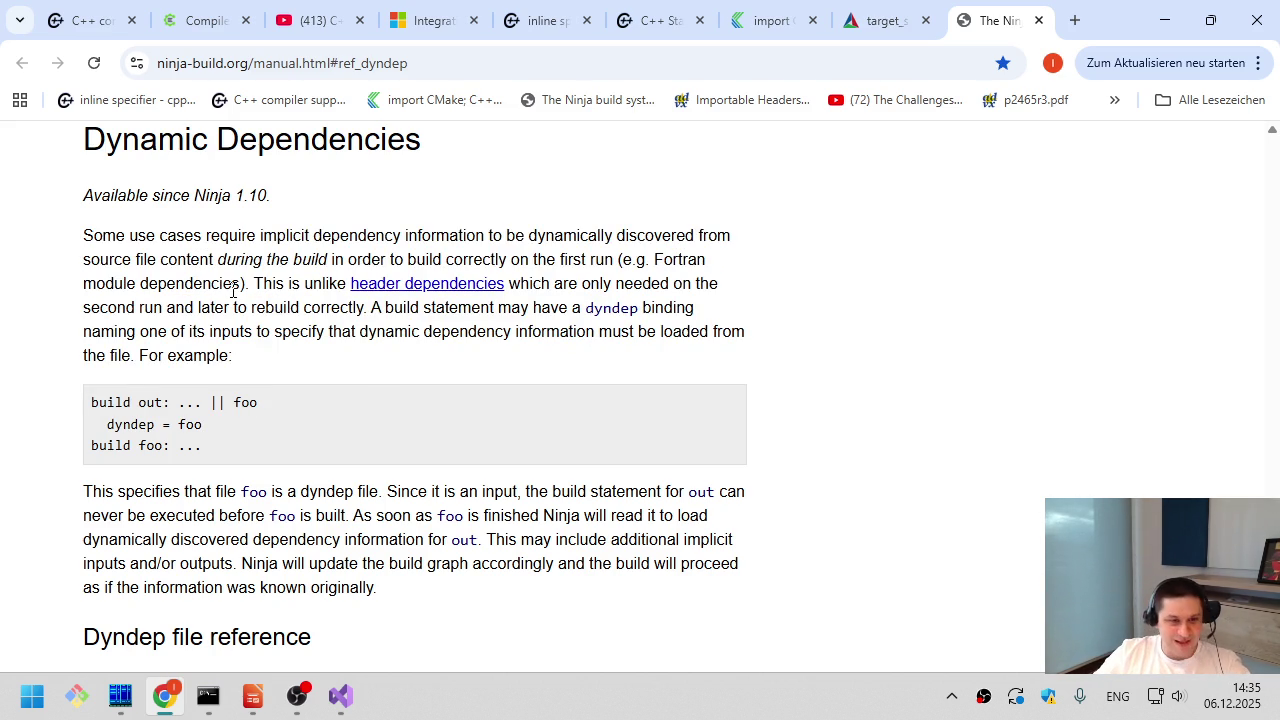
{"action": "left_click_drag", "start_coordinate": [410, 194], "coordinate": [436, 407]}
{"action": "left_click", "coordinate": [436, 401]}
{"action": "left_click_drag", "start_coordinate": [452, 590], "coordinate": [440, 198]}
{"action": "left_click", "coordinate": [440, 198]}
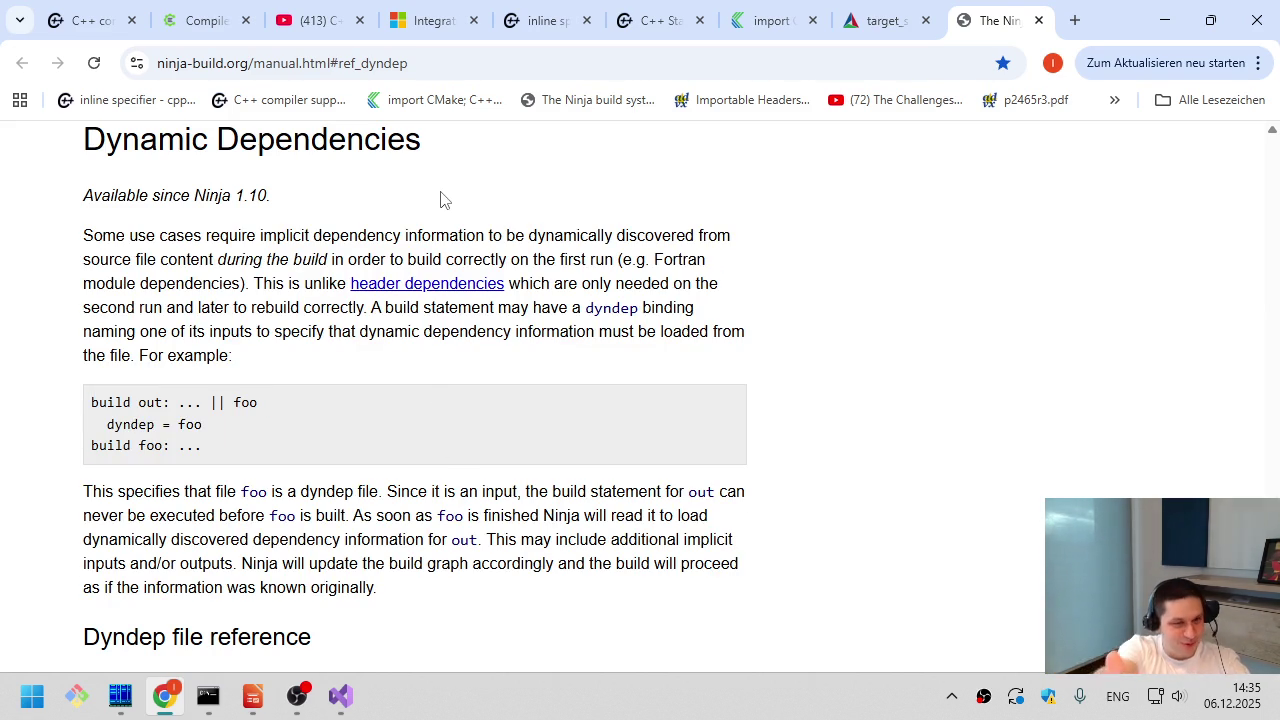
{"action": "mouse_move", "coordinate": [440, 198]}
{"action": "left_mouse_down"}
{"action": "mouse_move", "coordinate": [434, 560]}
{"action": "mouse_move", "coordinate": [445, 598]}
{"action": "left_mouse_up"}
{"action": "left_click", "coordinate": [445, 598]}
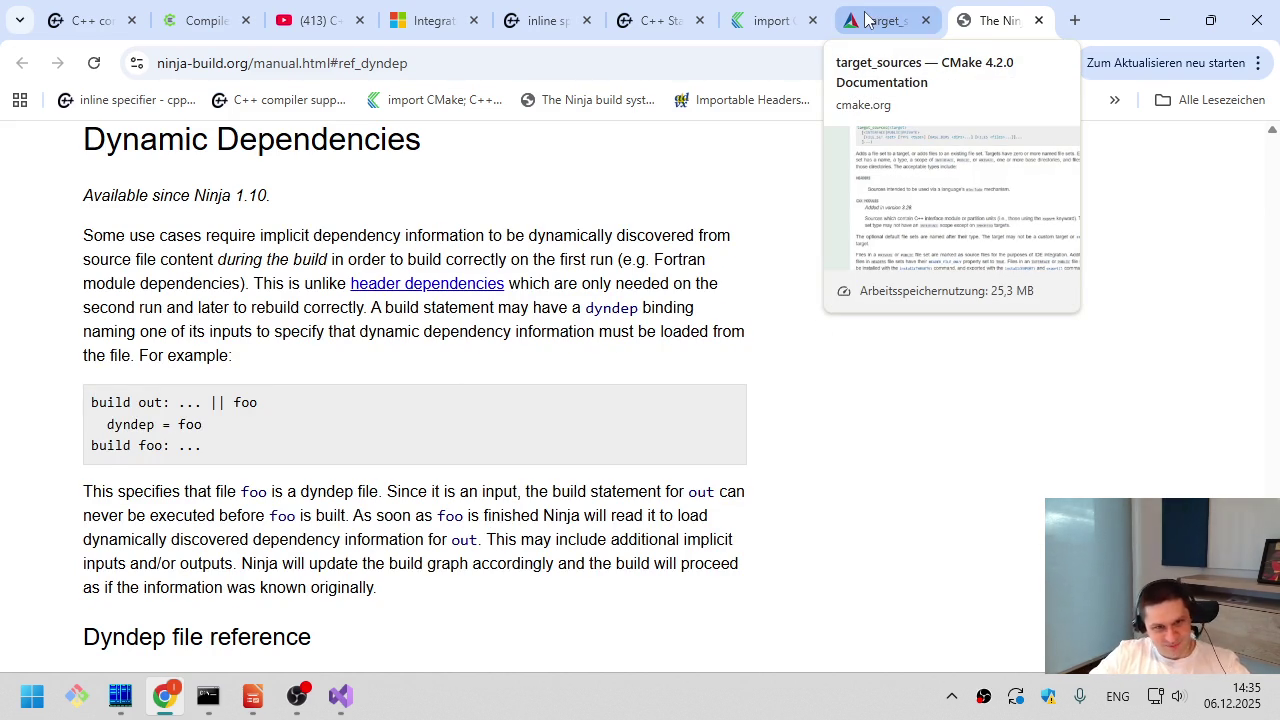
- Walk through the whole dynamic dependencies explanation and example, then switch back to Visual Studio
{"action": "left_click_drag", "start_coordinate": [543, 200], "coordinate": [511, 600]}
{"action": "left_click", "coordinate": [511, 600]}
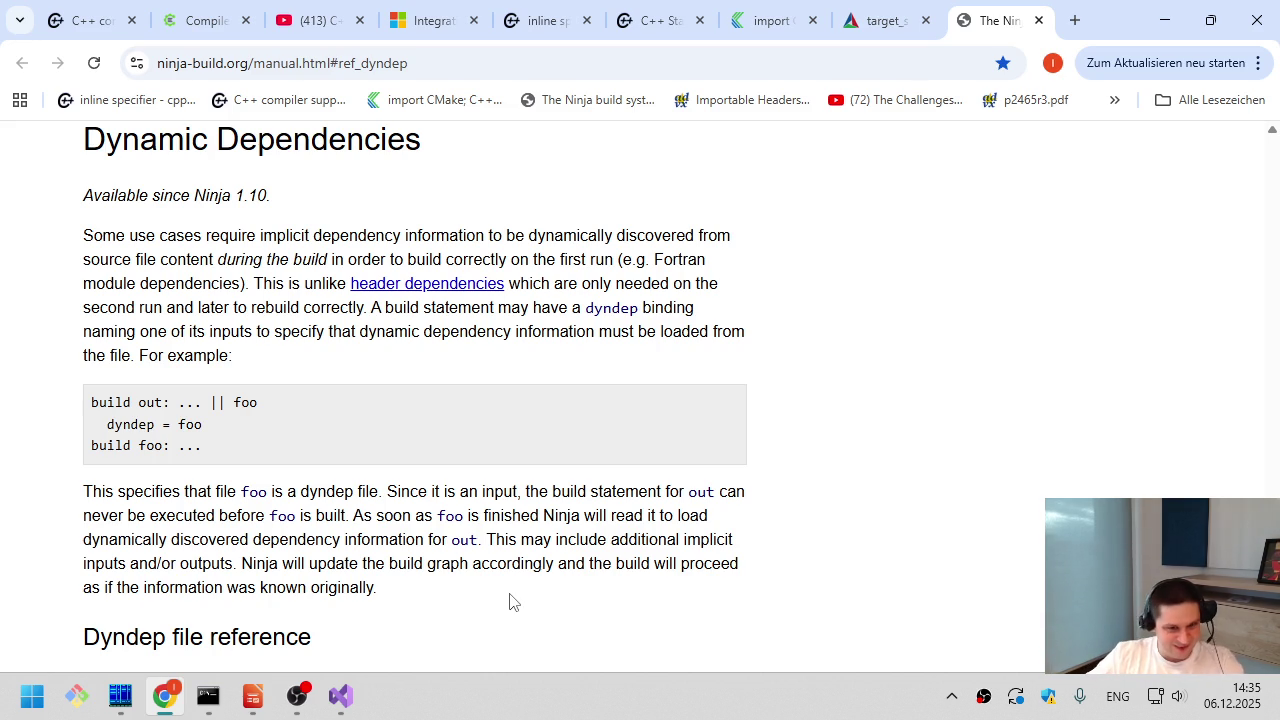
{"action": "left_click_drag", "start_coordinate": [574, 588], "coordinate": [582, 220]}
{"action": "left_click", "coordinate": [582, 220]}
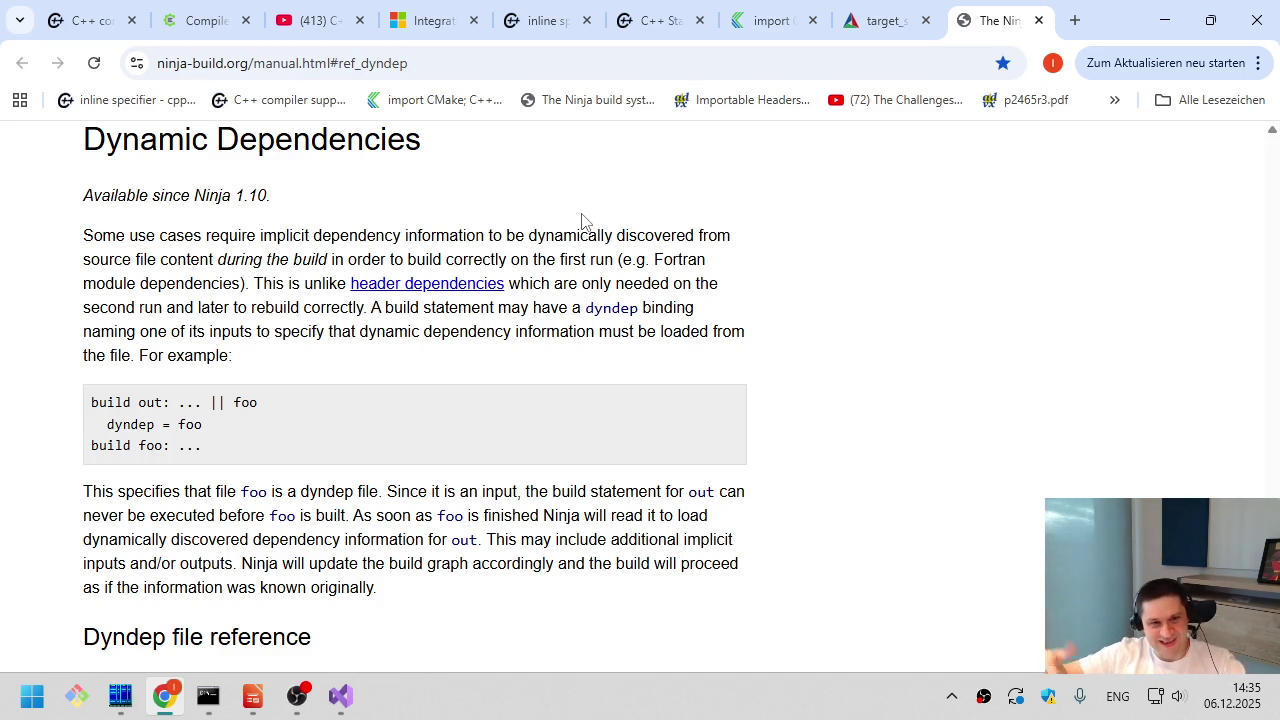
{"action": "left_click_drag", "start_coordinate": [582, 220], "coordinate": [566, 404]}
{"action": "left_click", "coordinate": [566, 404]}
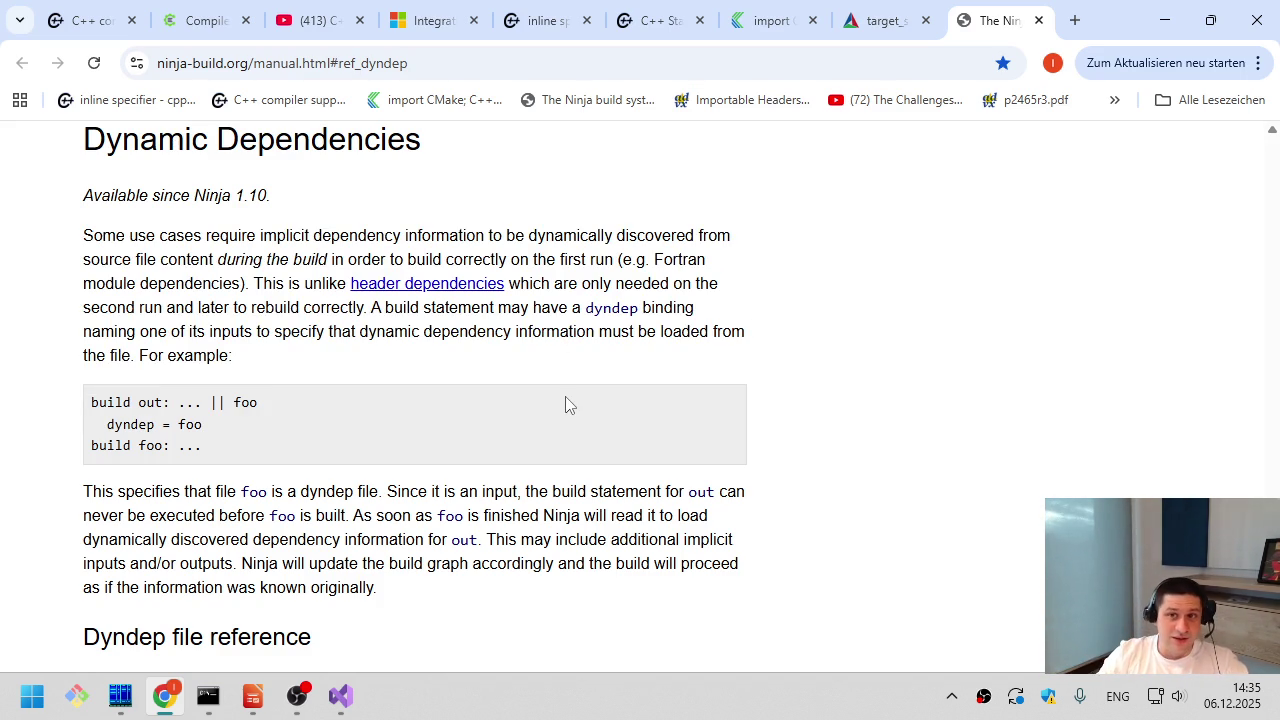
{"action": "key", "text": "alt+Tab"}
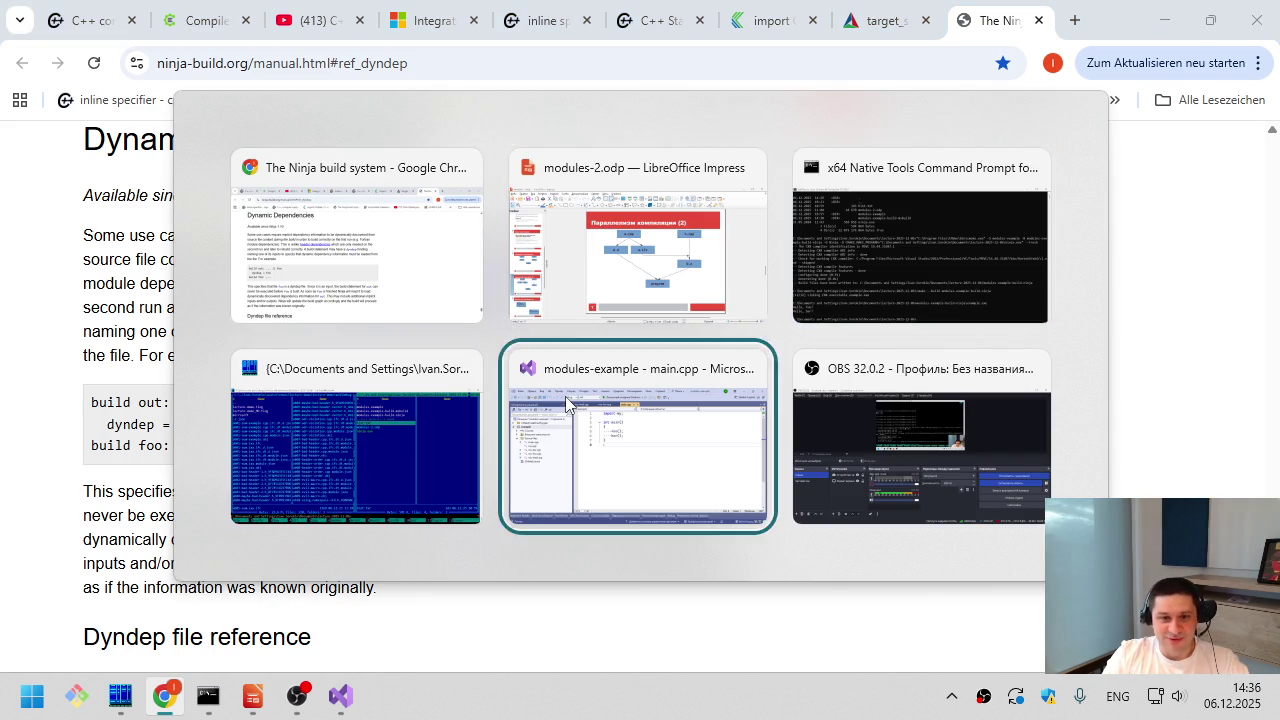
- Open my.cpp in the modules-example project and highlight the module name my on line 1
{"action": "left_click", "coordinate": [565, 396]}
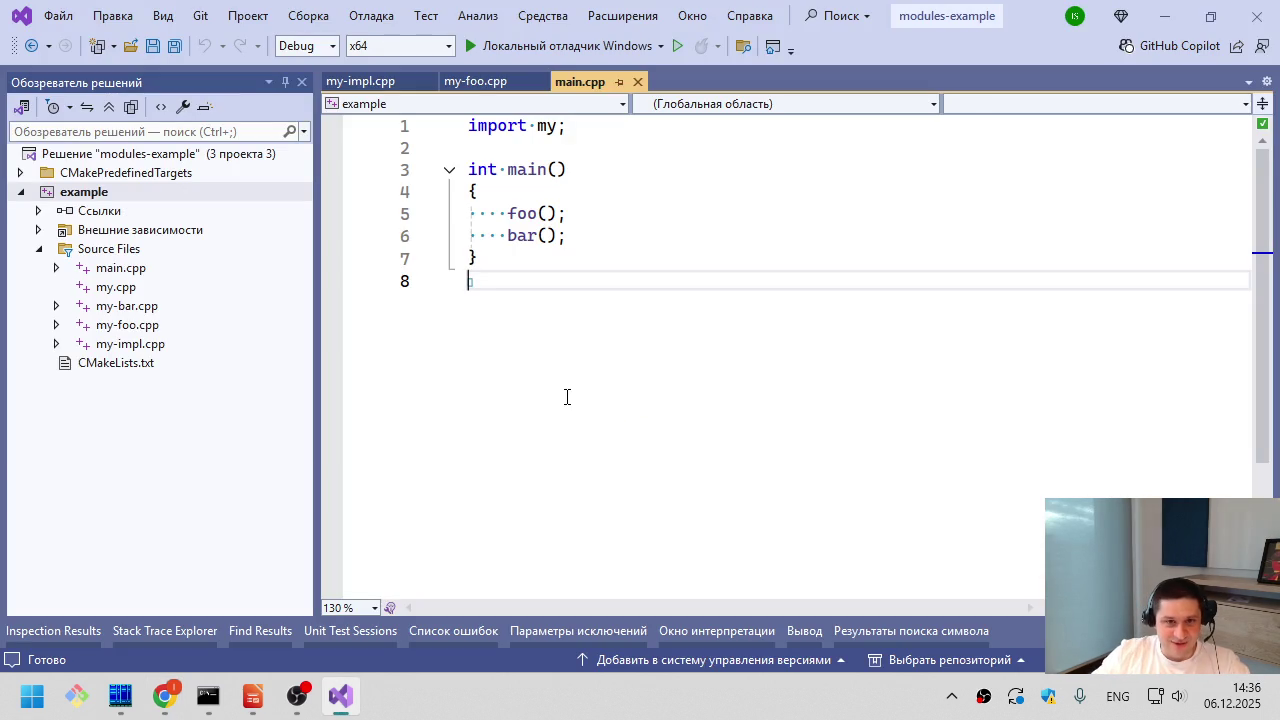
{"action": "double_click", "coordinate": [148, 288]}
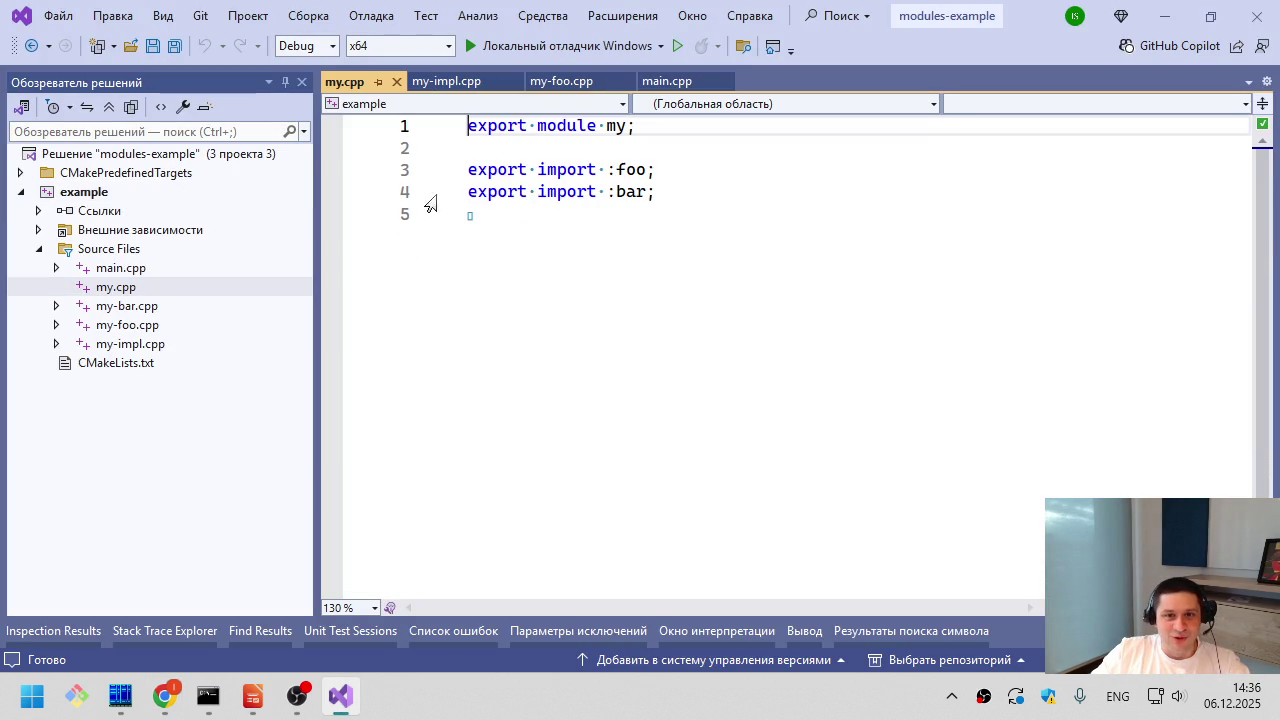
{"action": "left_click", "coordinate": [628, 150]}
{"action": "left_click", "coordinate": [640, 128]}
{"action": "double_click", "coordinate": [618, 126]}
{"action": "left_click", "coordinate": [607, 125]}
{"action": "left_click", "coordinate": [646, 126]}
- Point out the :foo and :bar partition imports and select the whole file, then return to Chrome
{"action": "left_click", "coordinate": [674, 171]}
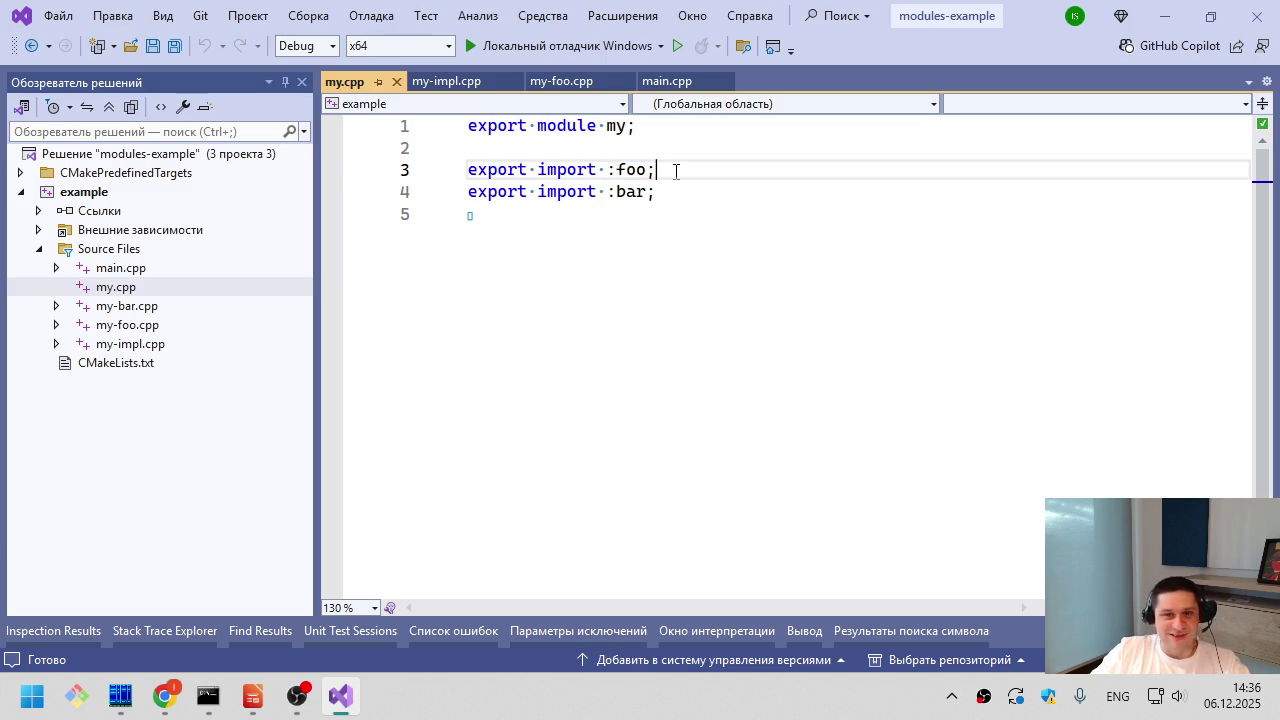
{"action": "left_click_drag", "start_coordinate": [607, 192], "coordinate": [662, 192]}
{"action": "left_click", "coordinate": [662, 192]}
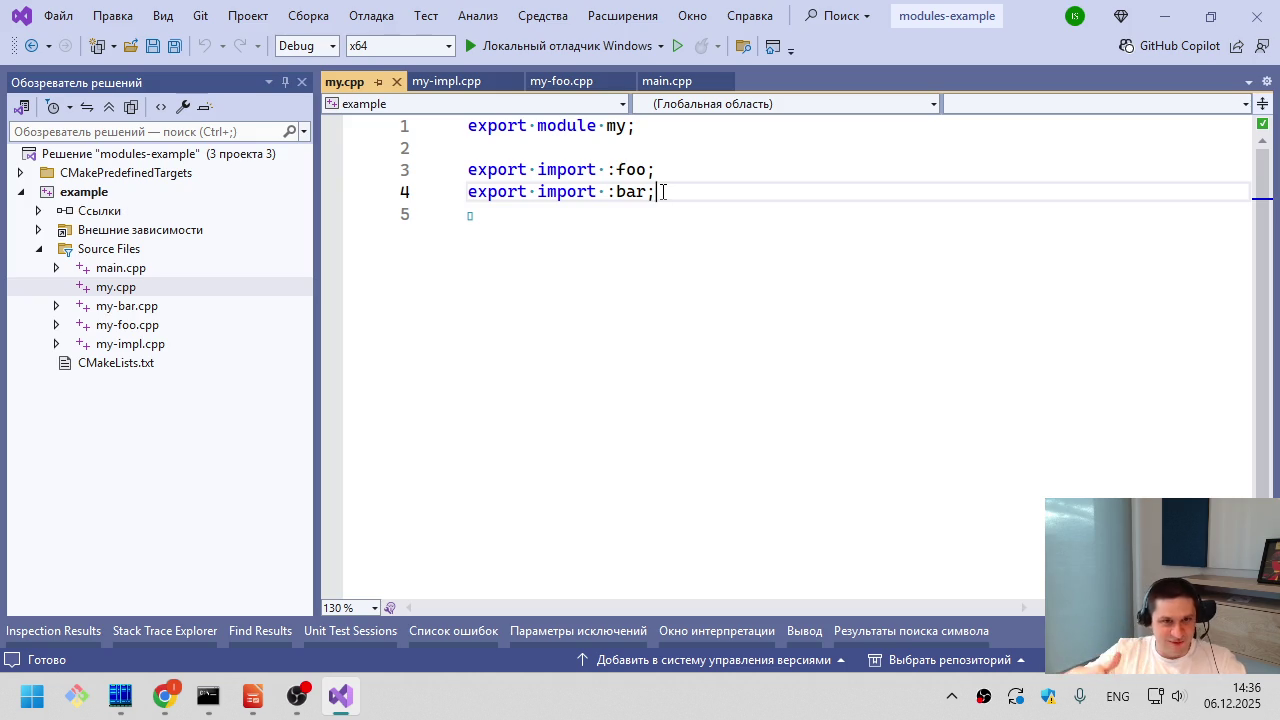
{"action": "key", "text": "Down"}
{"action": "key", "text": "ctrl+a"}
{"action": "key", "text": "Escape"}
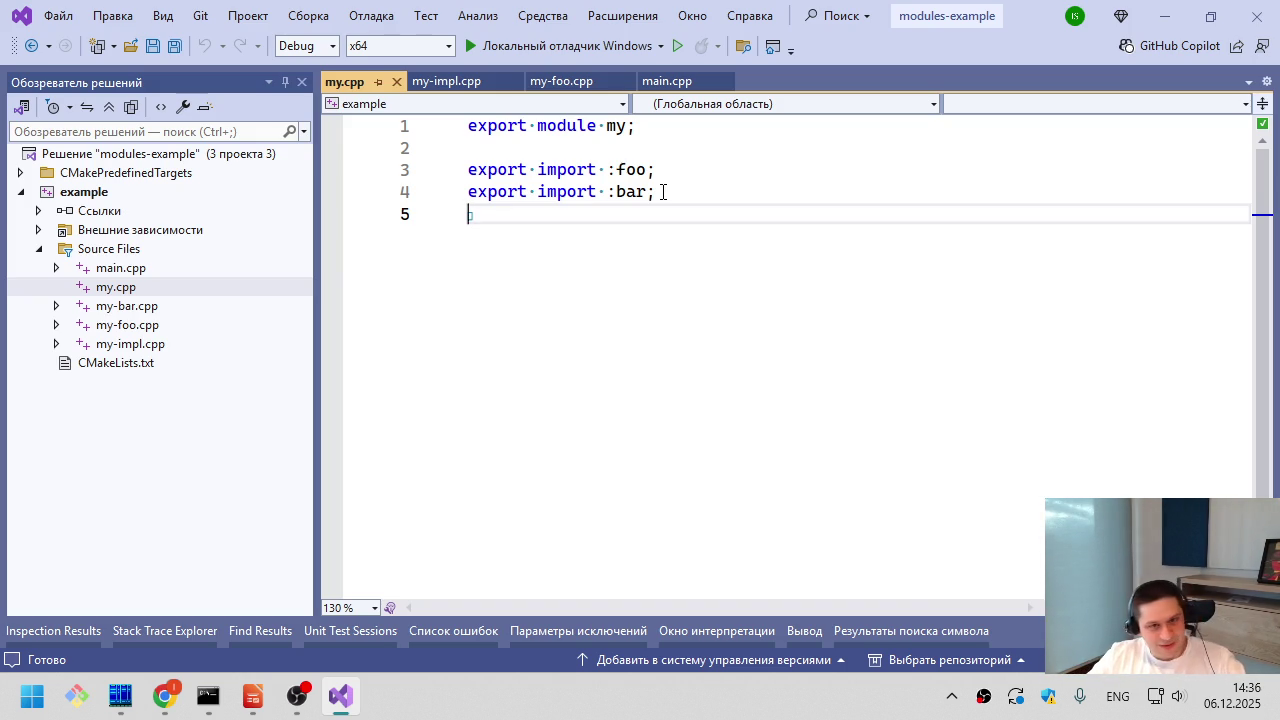
{"action": "key", "text": "alt+Tab"}
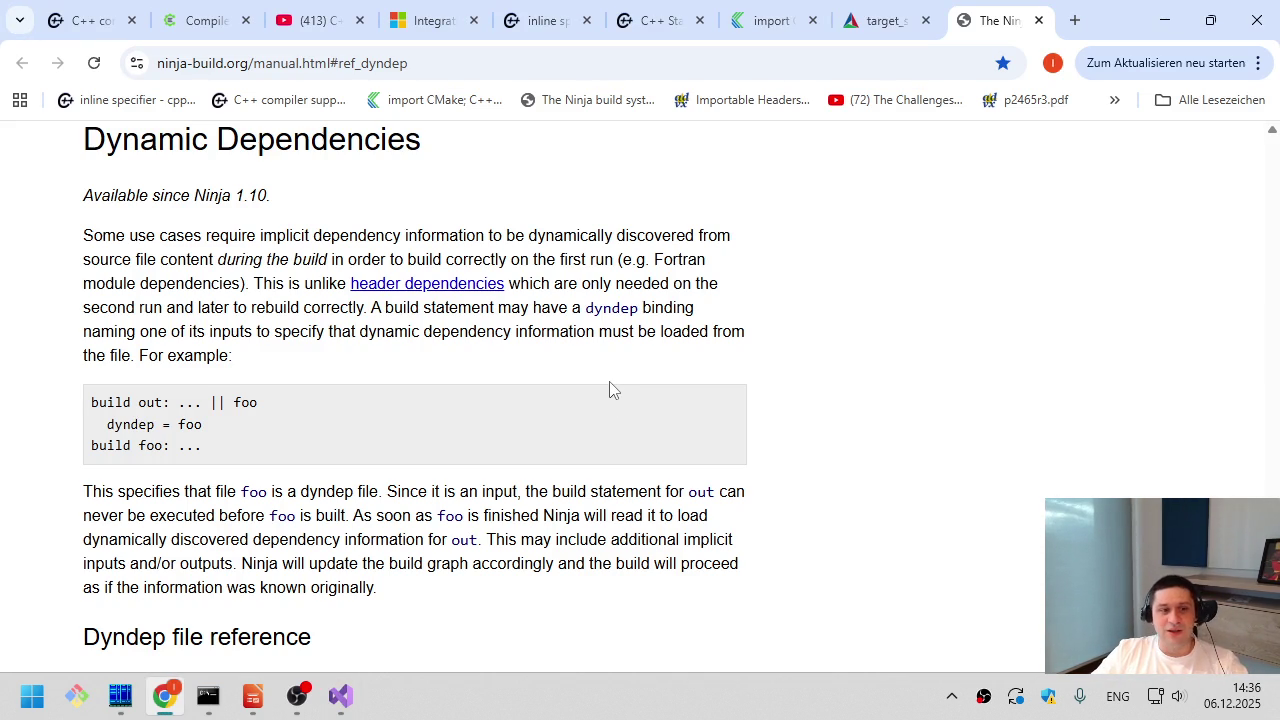
{"action": "left_click_drag", "start_coordinate": [600, 356], "coordinate": [567, 233]}
{"action": "left_click", "coordinate": [572, 240]}
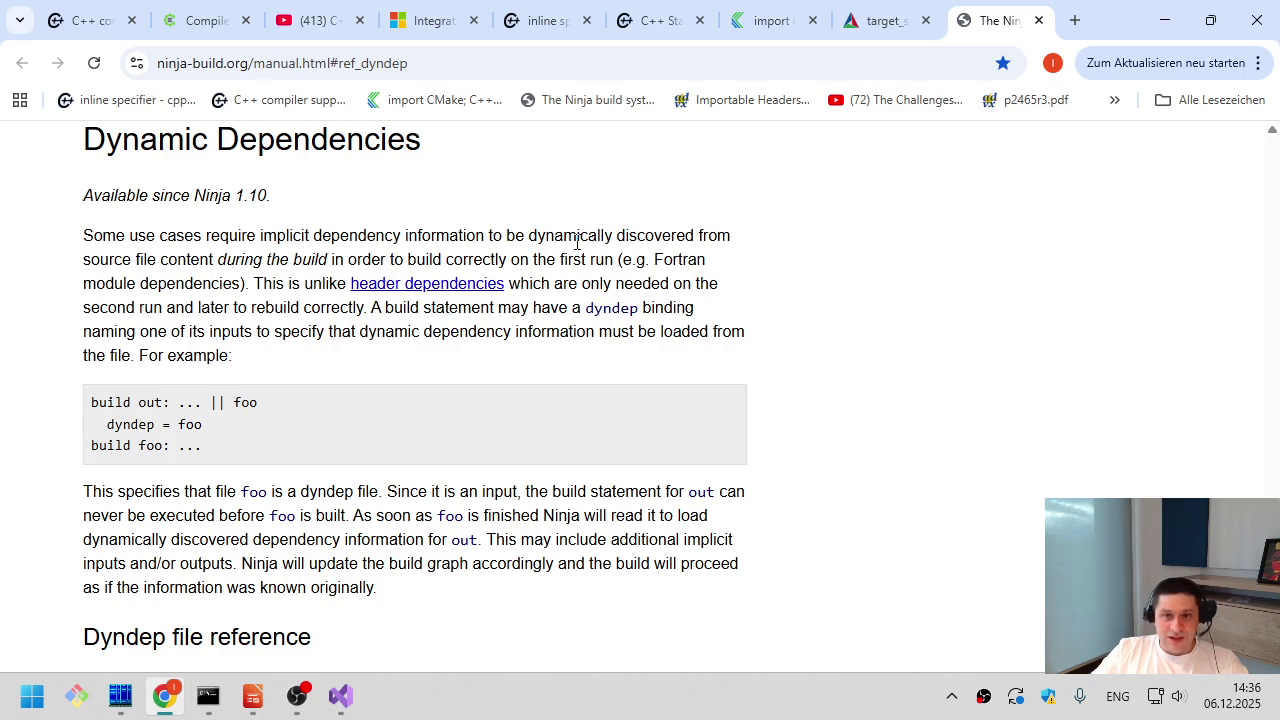
{"action": "middle_click", "coordinate": [752, 100]}
{"action": "left_click", "coordinate": [990, 22]}
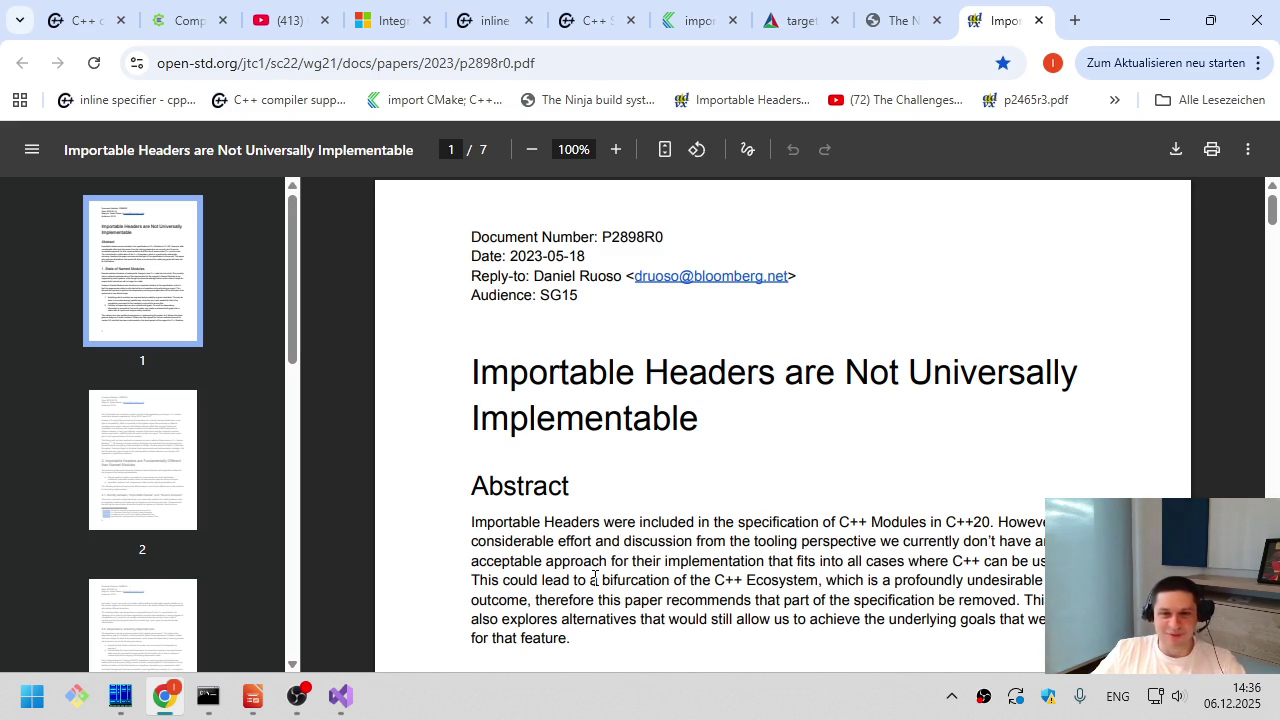
{"action": "mouse_move", "coordinate": [472, 393]}
{"action": "left_mouse_down"}
{"action": "mouse_move", "coordinate": [560, 388]}
{"action": "mouse_move", "coordinate": [734, 409]}
{"action": "mouse_move", "coordinate": [706, 437]}
{"action": "left_mouse_up"}
{"action": "left_click", "coordinate": [706, 436]}
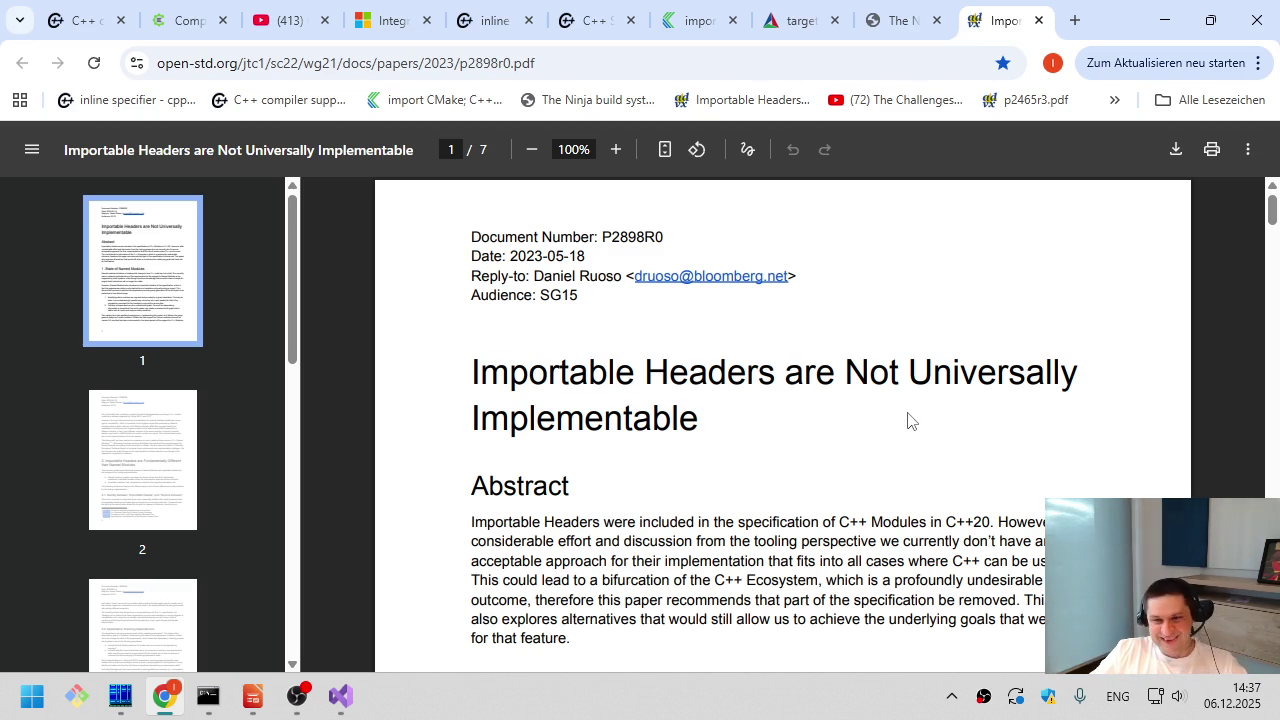
{"action": "scroll", "coordinate": [860, 510], "scroll_direction": "down", "scroll_amount": 2}
{"action": "scroll", "coordinate": [860, 510], "scroll_direction": "down", "scroll_amount": 2}
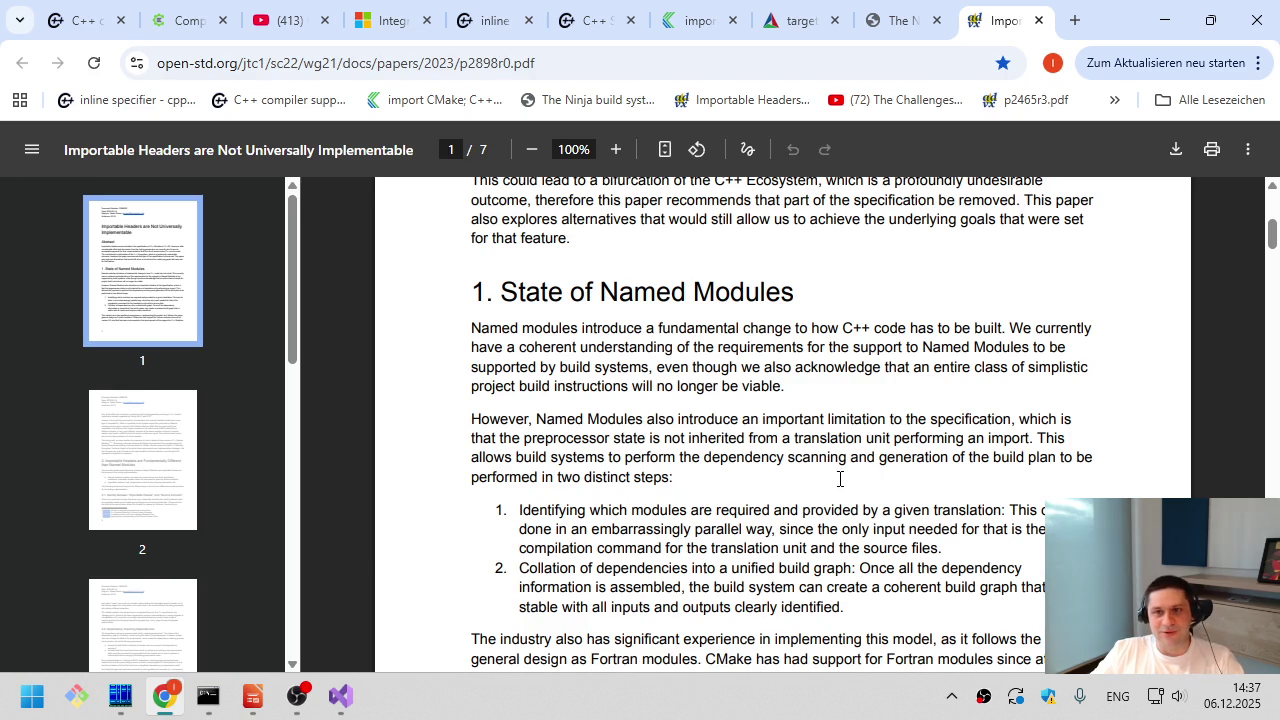
{"action": "key", "text": "ctrl+w"}
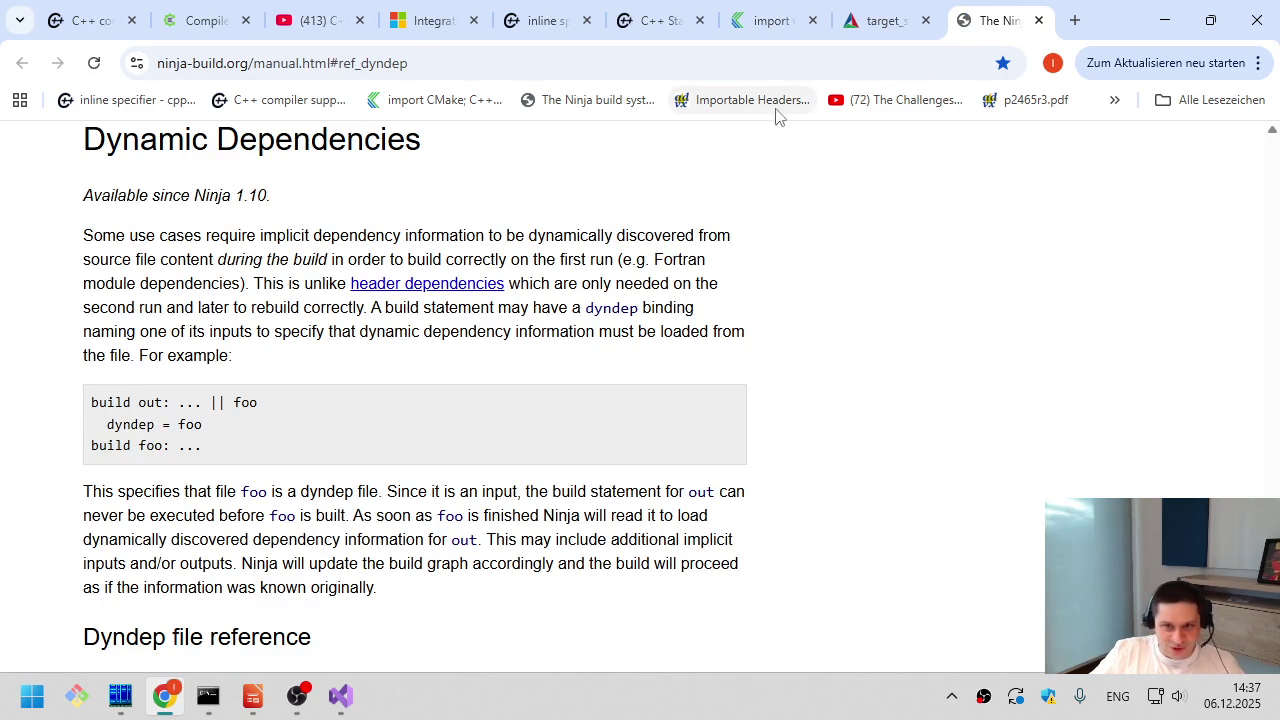
{"action": "left_click", "coordinate": [840, 101]}
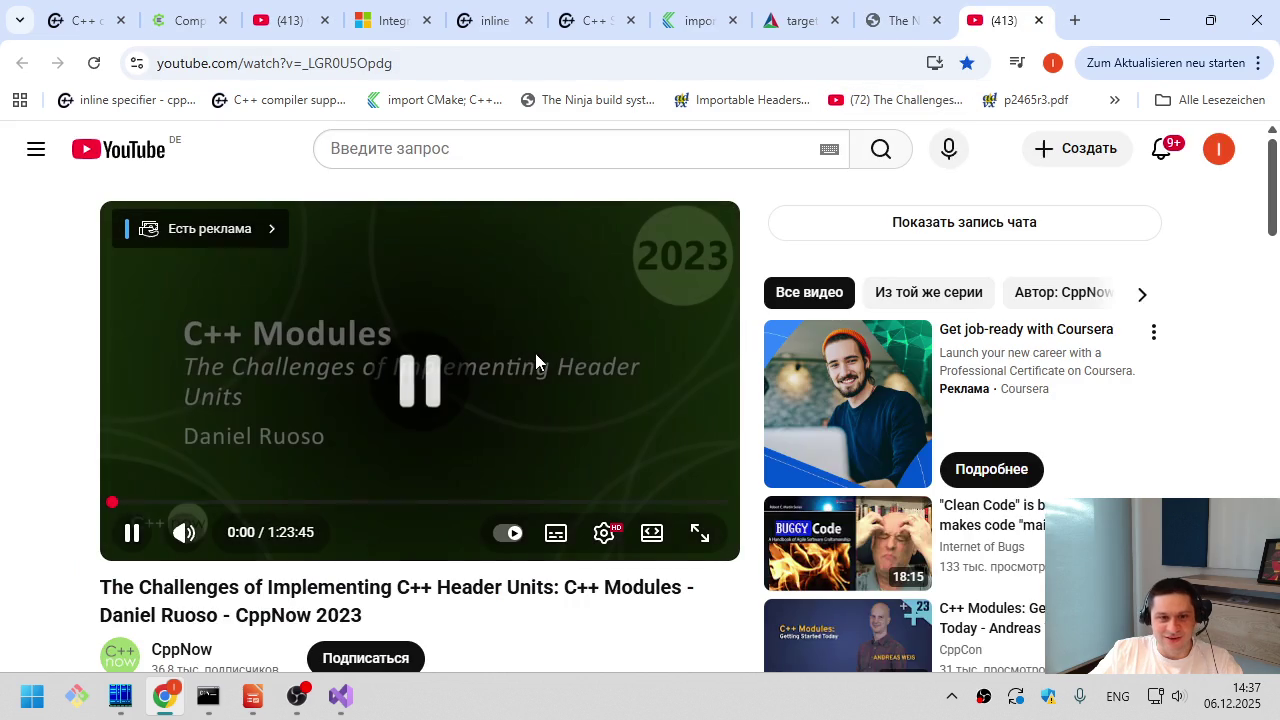
{"action": "left_click", "coordinate": [535, 353]}
{"action": "left_click", "coordinate": [155, 502]}
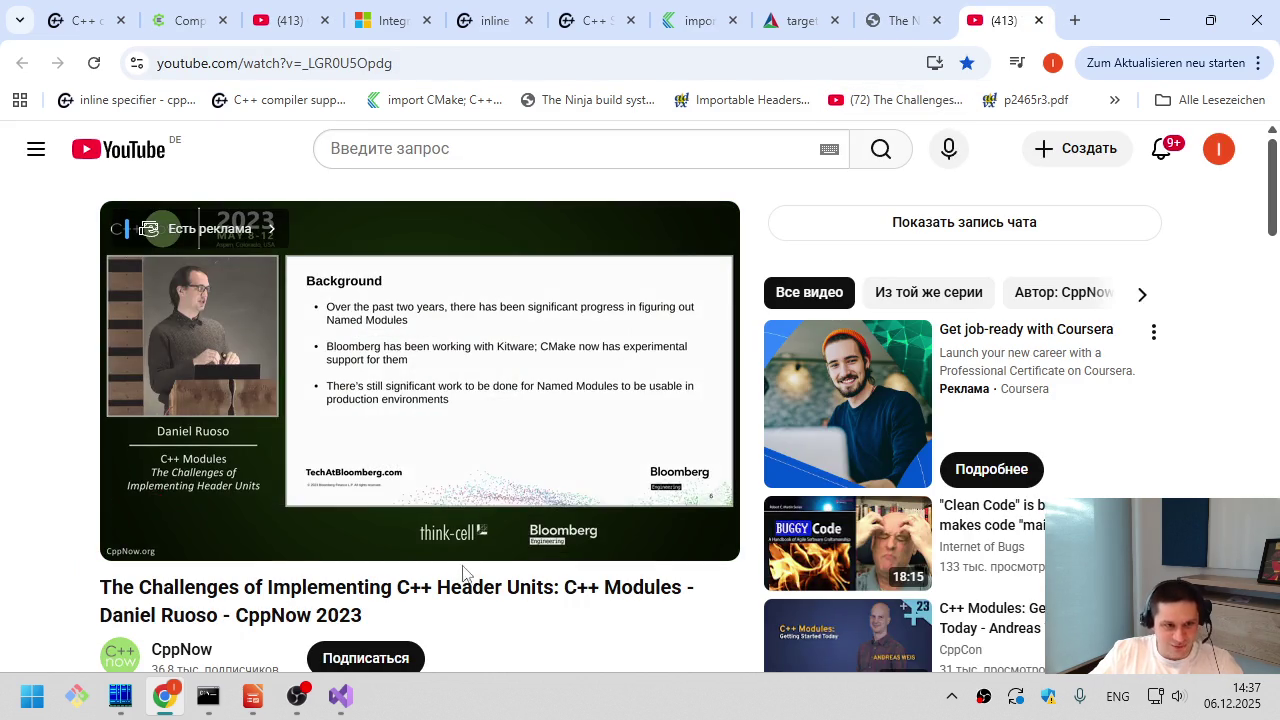
{"action": "key", "text": "Left"}
{"action": "key", "text": "Left"}
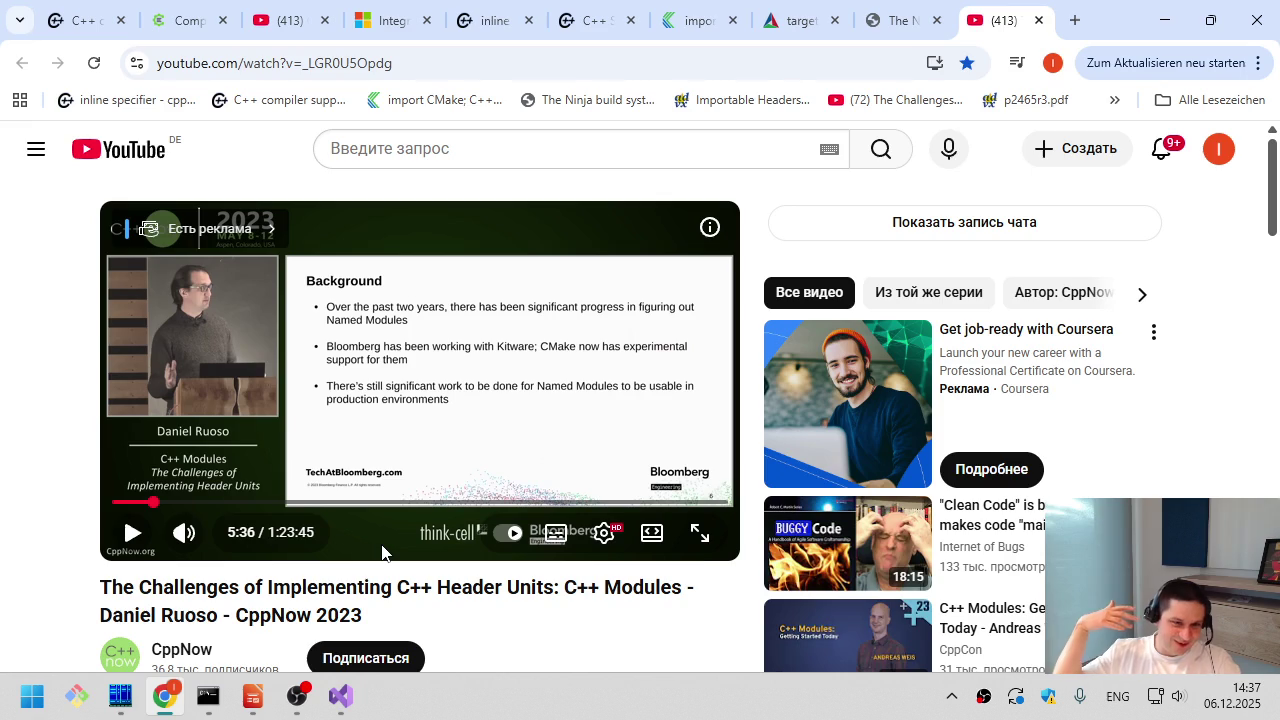
{"action": "key", "text": "space"}
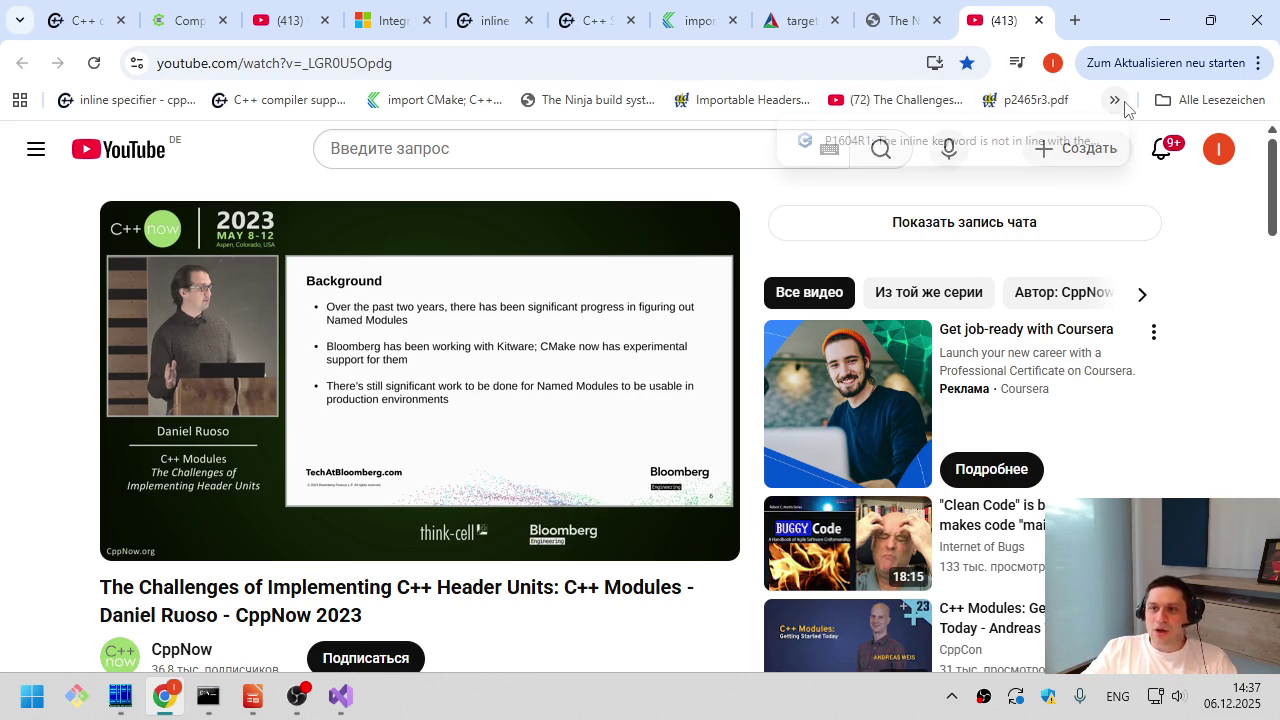
{"action": "left_click", "coordinate": [1078, 14]}
{"action": "key", "text": "ctrl+w"}
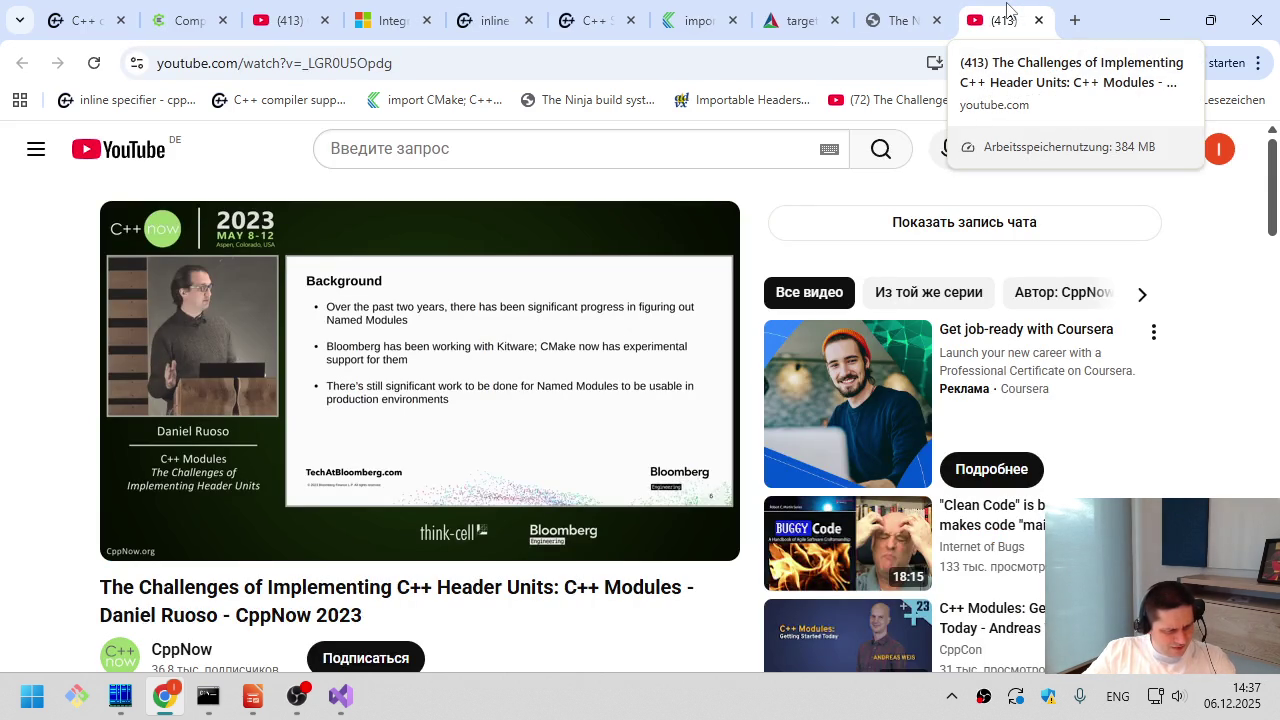
{"action": "key", "text": "ctrl+w"}
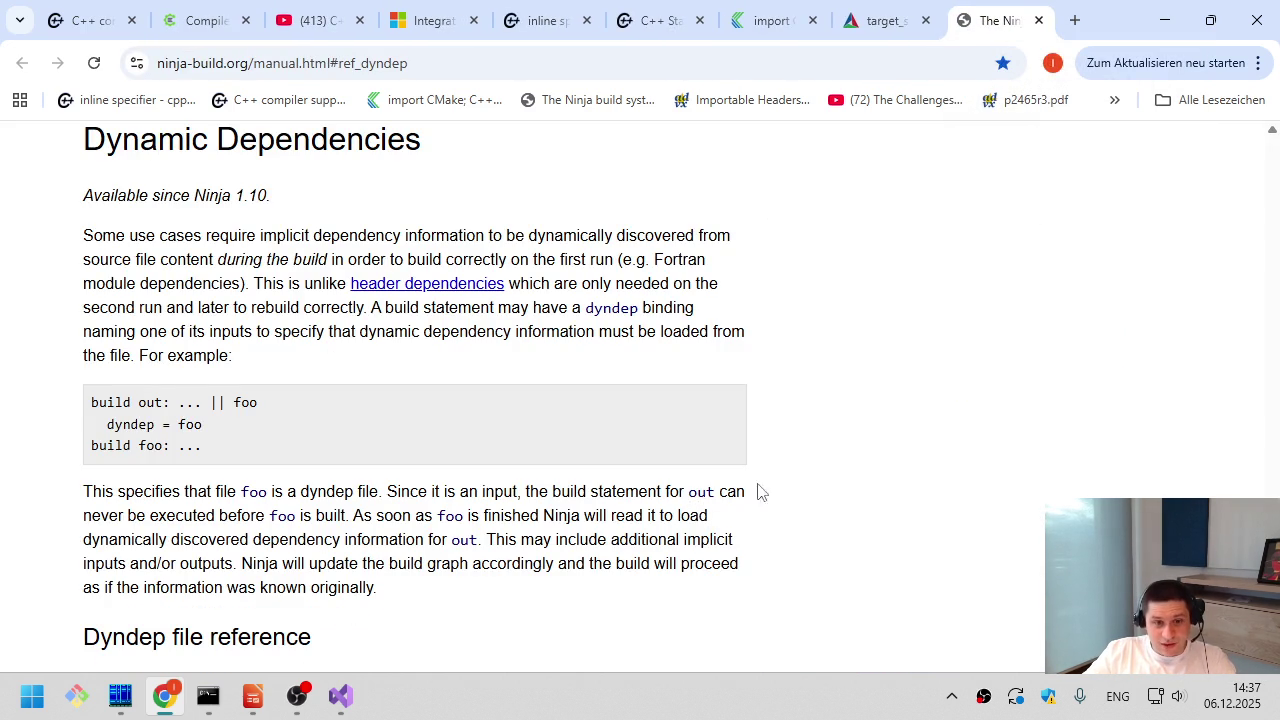
- Highlight and scroll through the Ninja manual text, then switch back to Visual Studio
{"action": "left_click_drag", "start_coordinate": [615, 587], "coordinate": [543, 57]}
{"action": "left_click", "coordinate": [563, 329]}
{"action": "scroll", "coordinate": [563, 329], "scroll_direction": "down", "scroll_amount": 5}
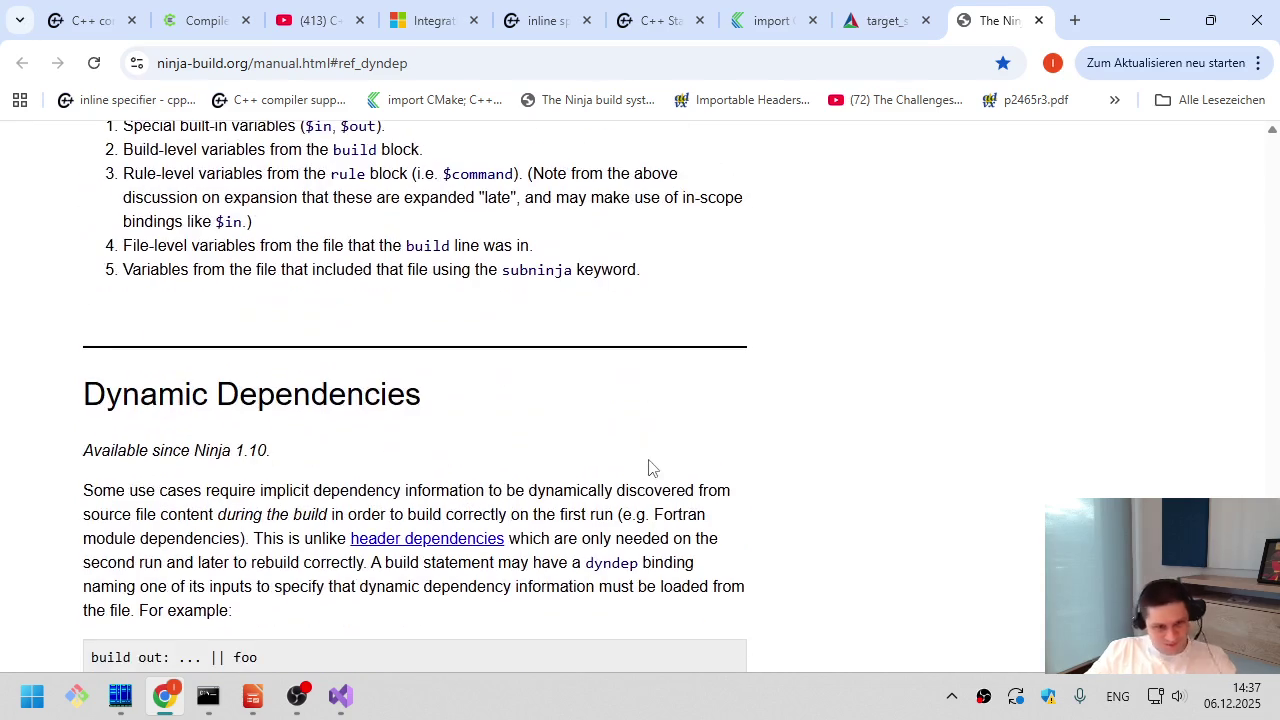
{"action": "key", "text": "alt+Tab"}
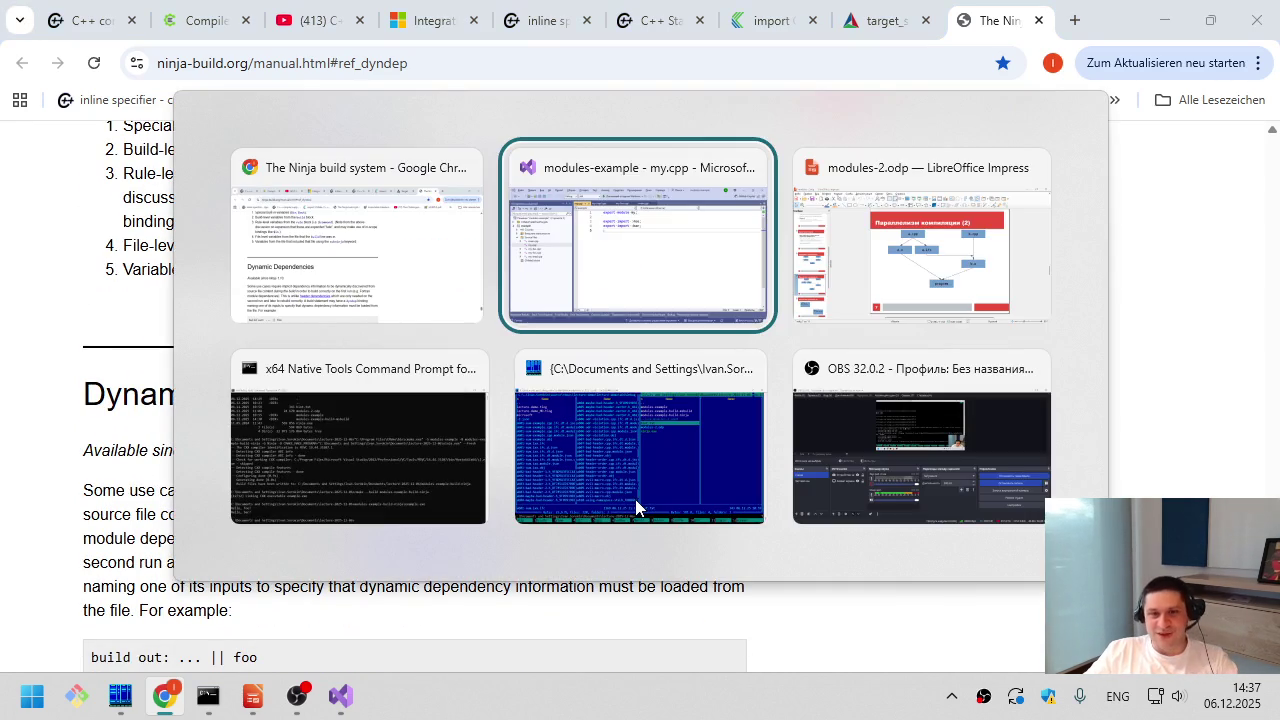
{"action": "key", "text": "alt+Tab"}
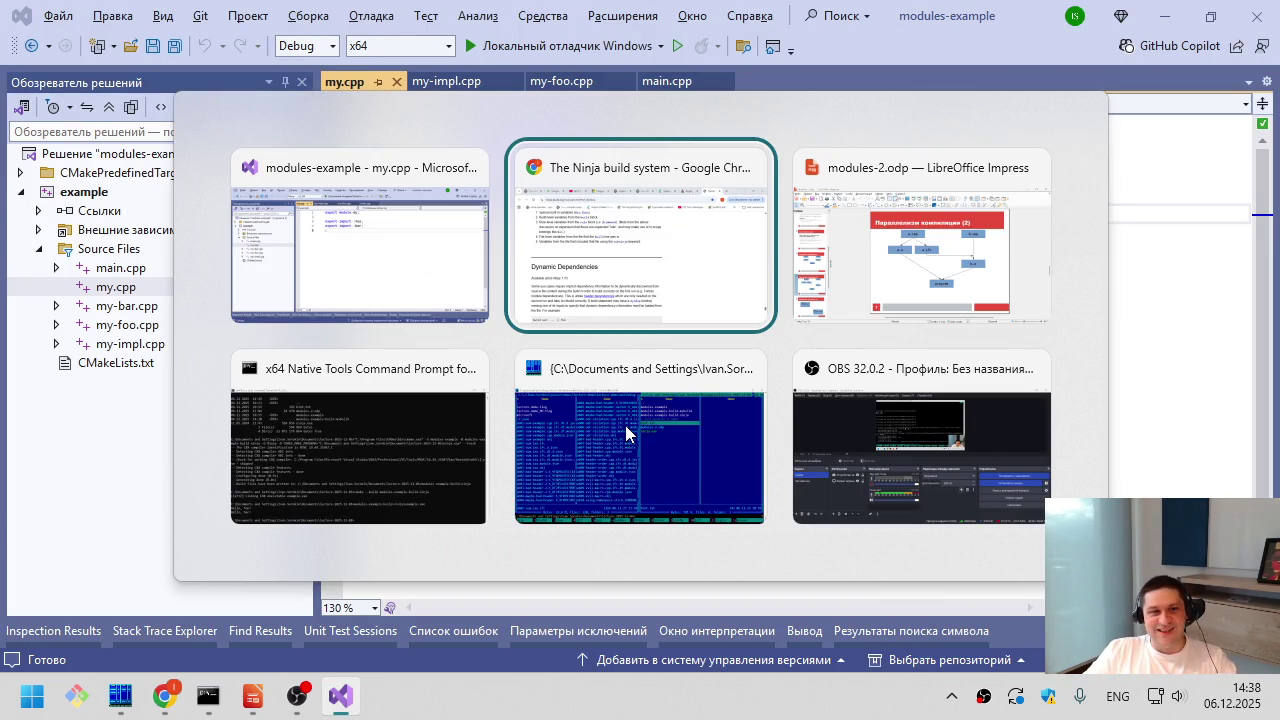
- Close my-impl.cpp, my-foo.cpp and main.cpp so only my.cpp stays open, then switch to Chrome
{"action": "left_click", "coordinate": [480, 278]}
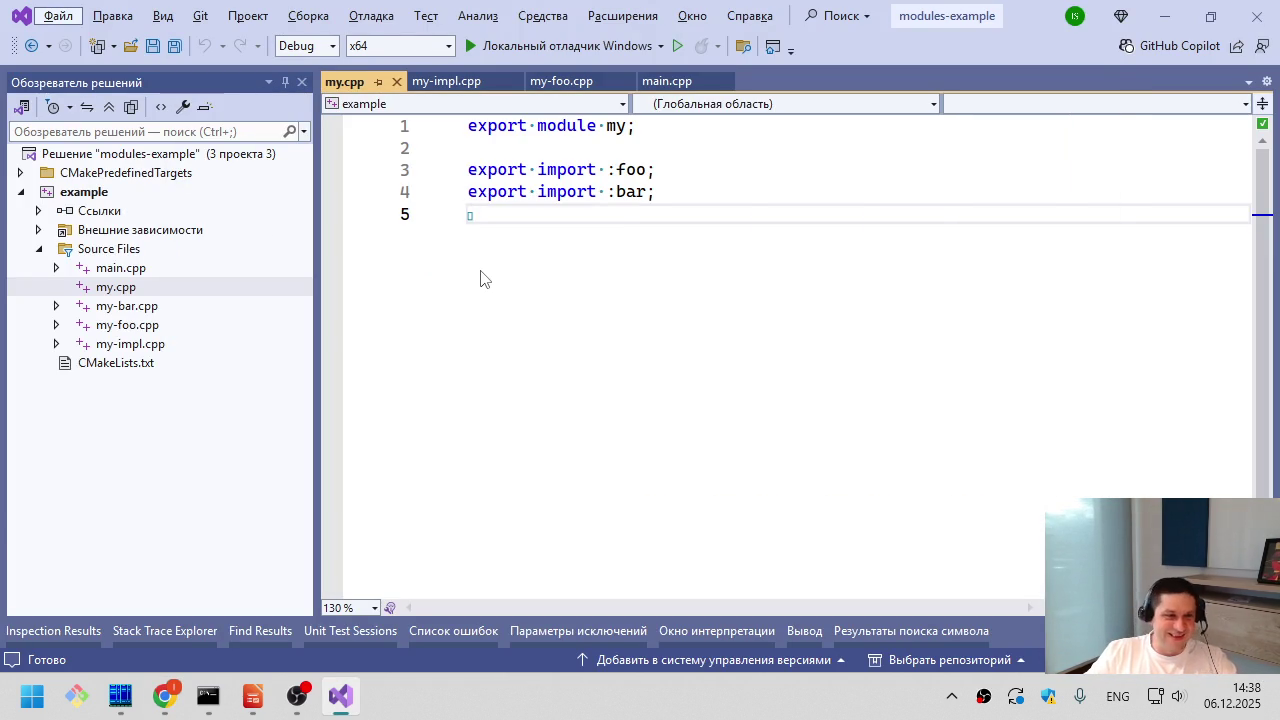
{"action": "left_click", "coordinate": [432, 346]}
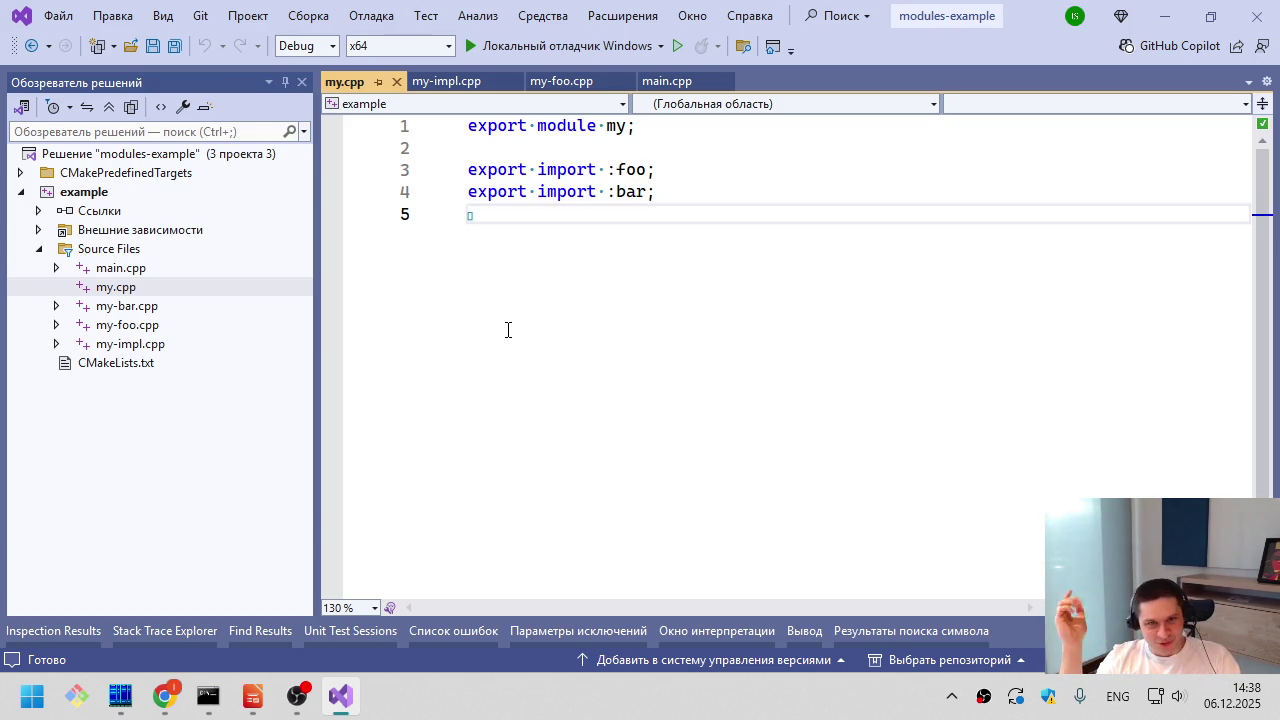
{"action": "middle_click", "coordinate": [450, 81]}
{"action": "middle_click", "coordinate": [450, 81]}
{"action": "middle_click", "coordinate": [450, 81]}
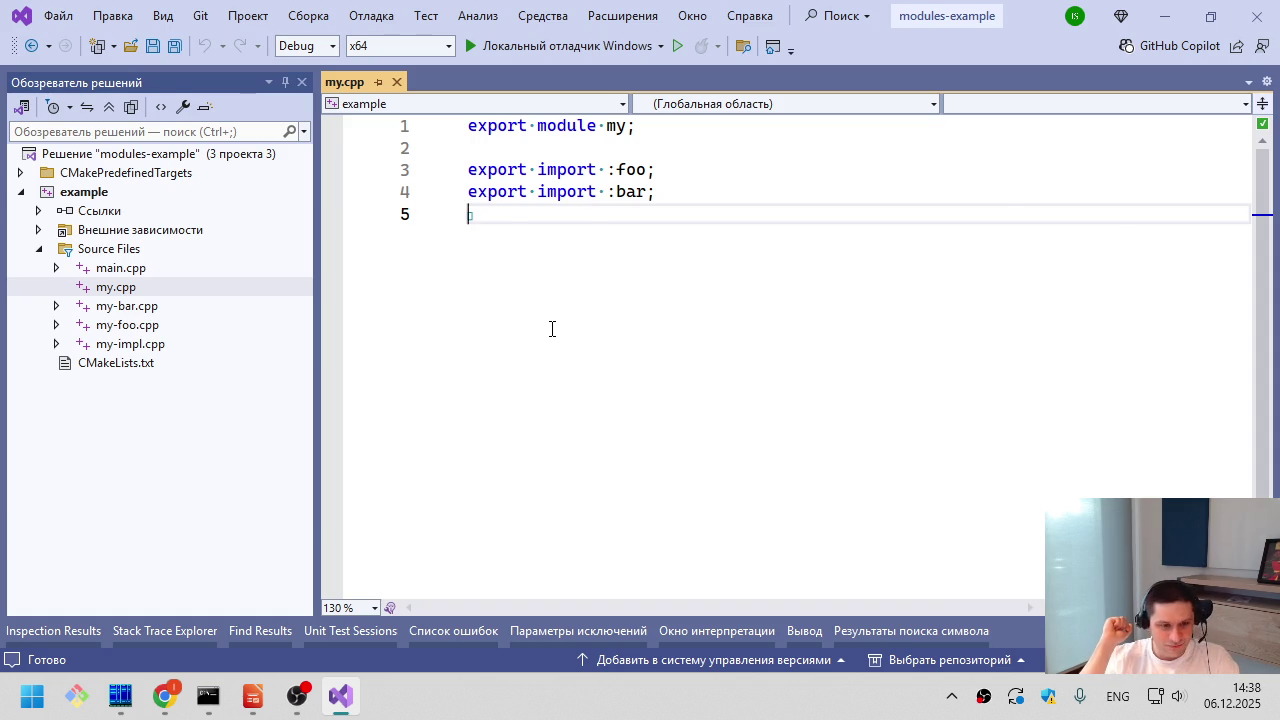
{"action": "key", "text": "alt+Tab"}
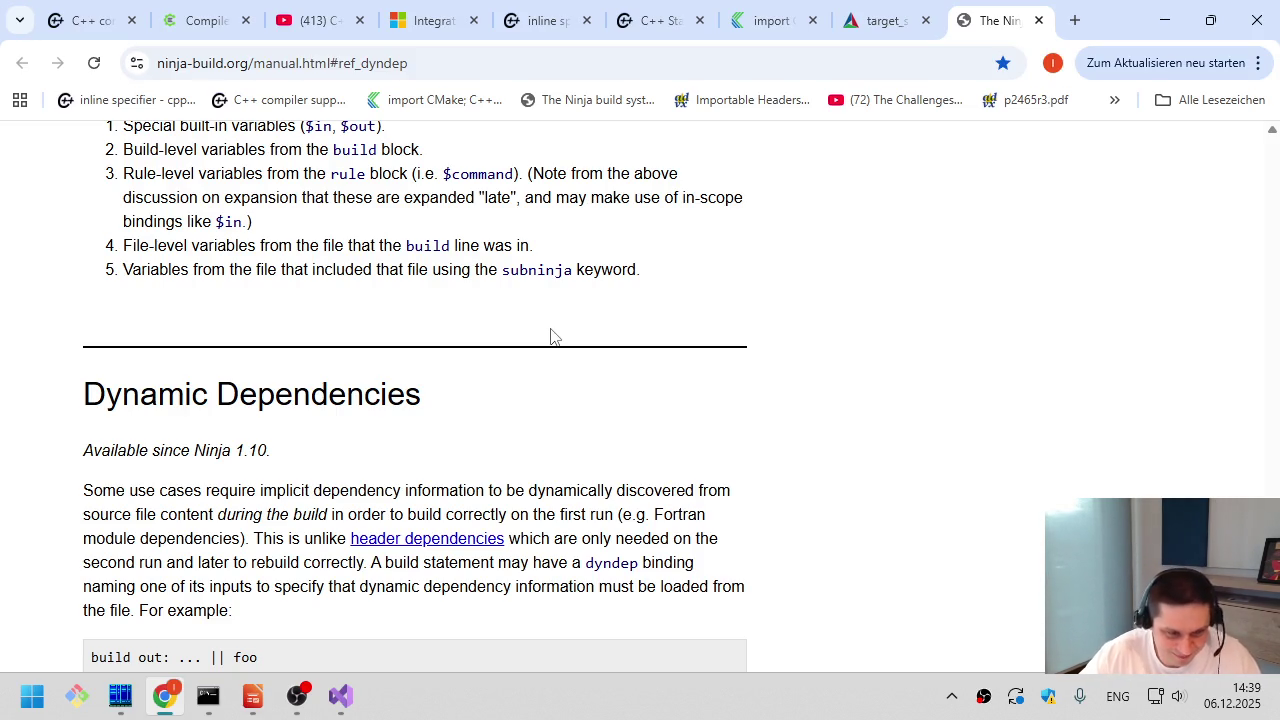
- Switch from Chrome's Ninja manual back to Visual Studio
{"action": "key", "text": "alt+Tab"}
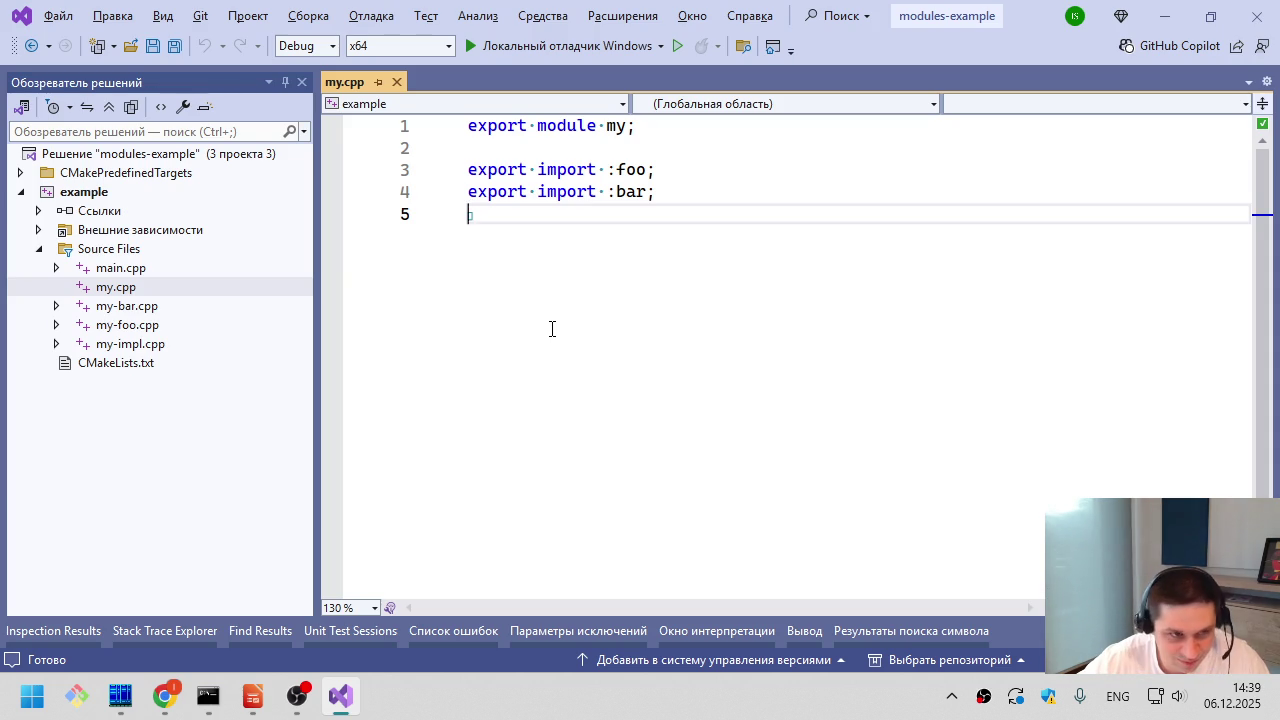
- Flip between Visual Studio and Chrome, then open a new Chrome tab on the Google start page
{"action": "key", "text": "alt+Tab"}
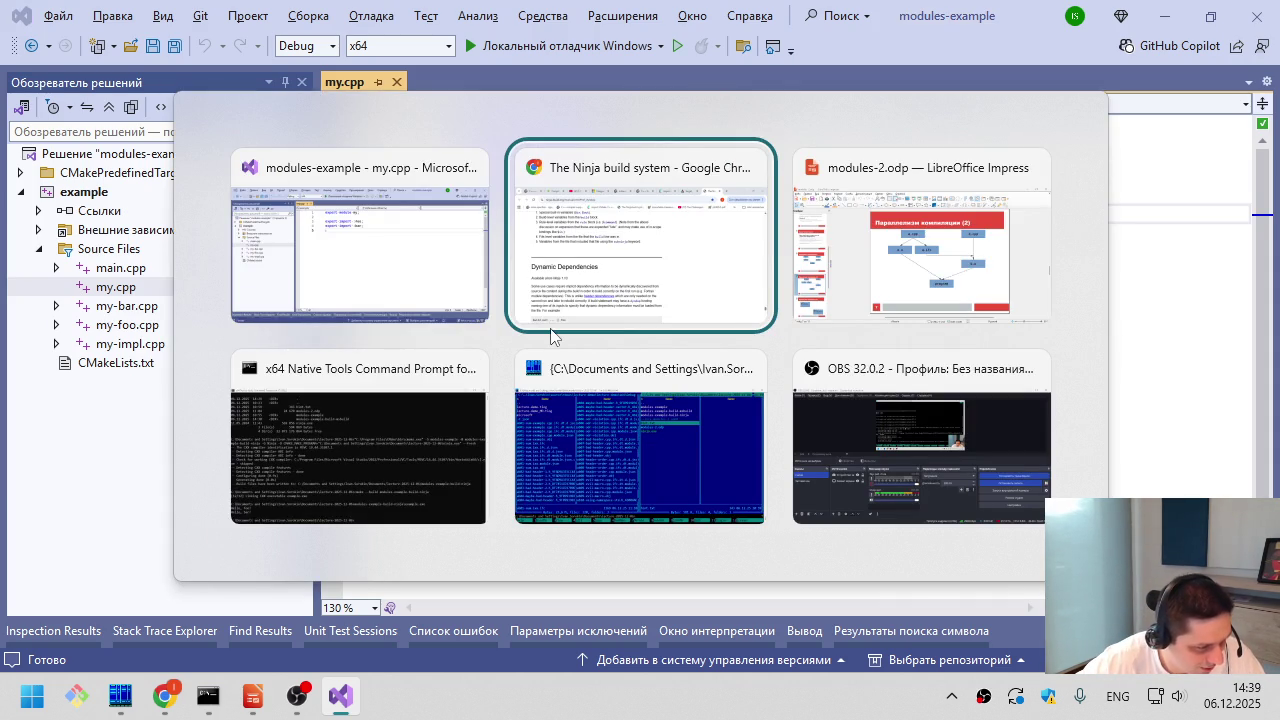
{"action": "key", "text": "alt+shift+Tab"}
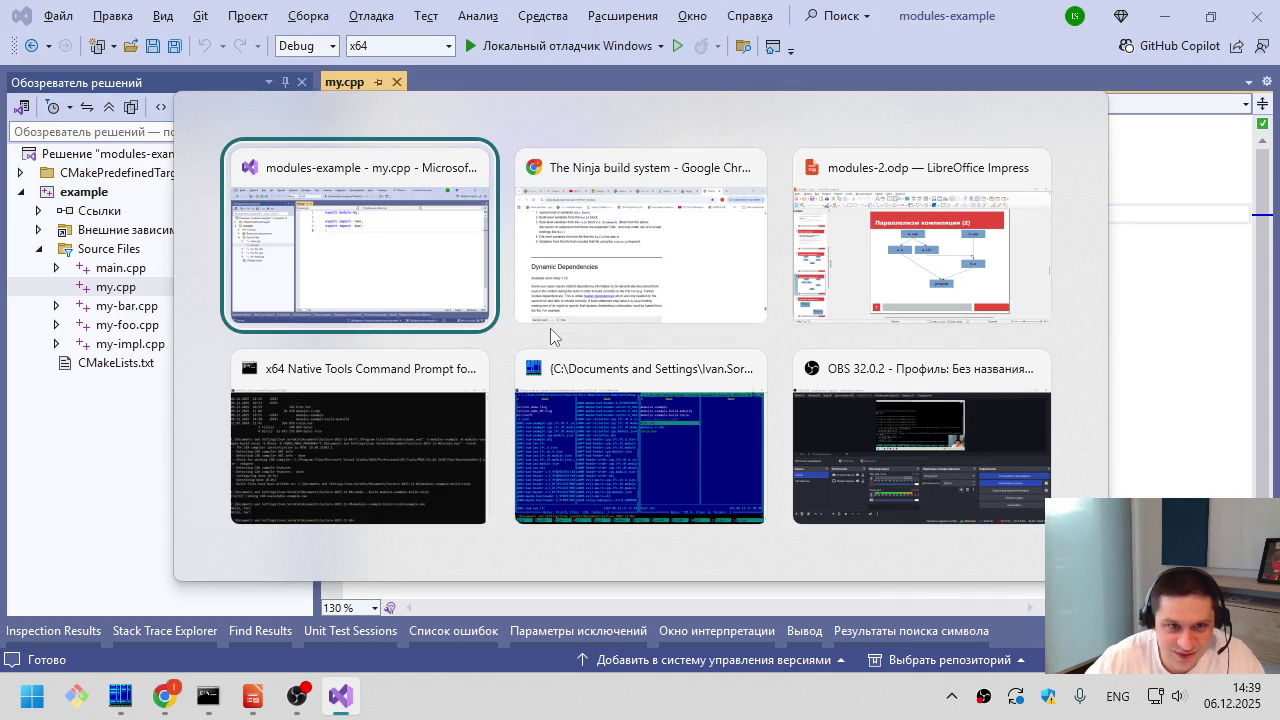
{"action": "key", "text": "alt+Tab"}
{"action": "key", "text": "alt+Tab"}
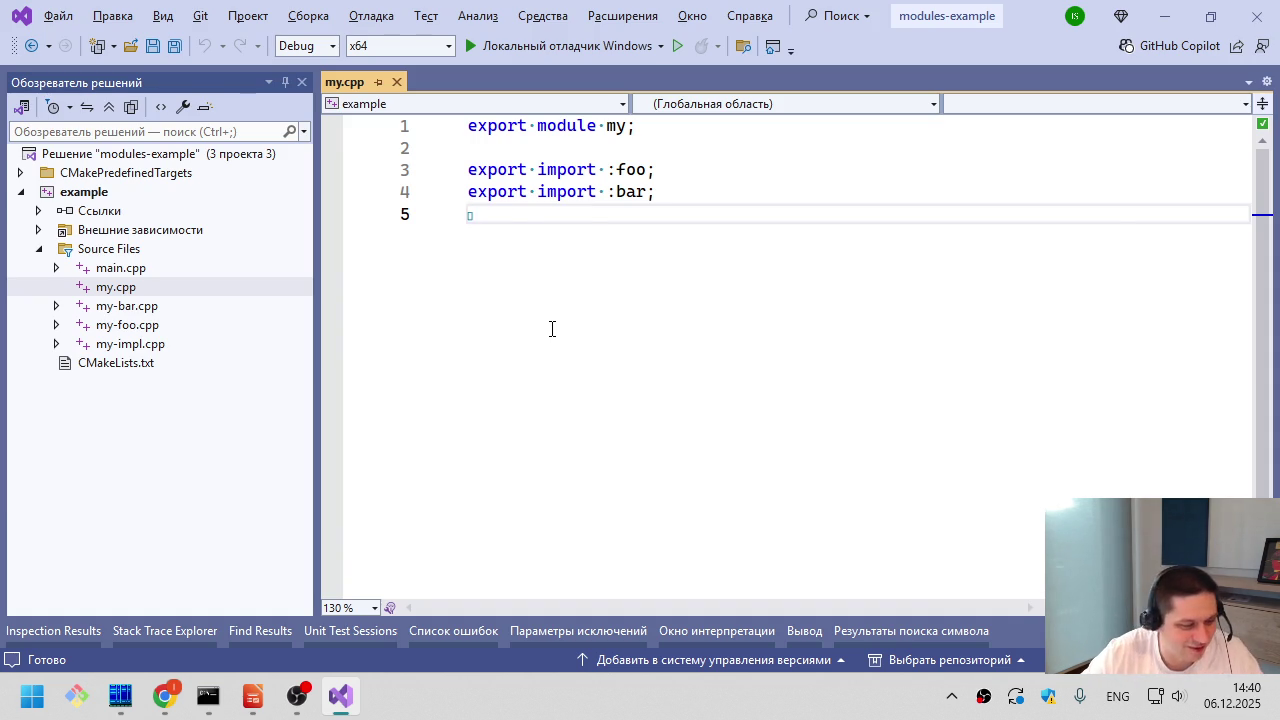
{"action": "key", "text": "alt+Tab"}
{"action": "key", "text": "ctrl+t"}
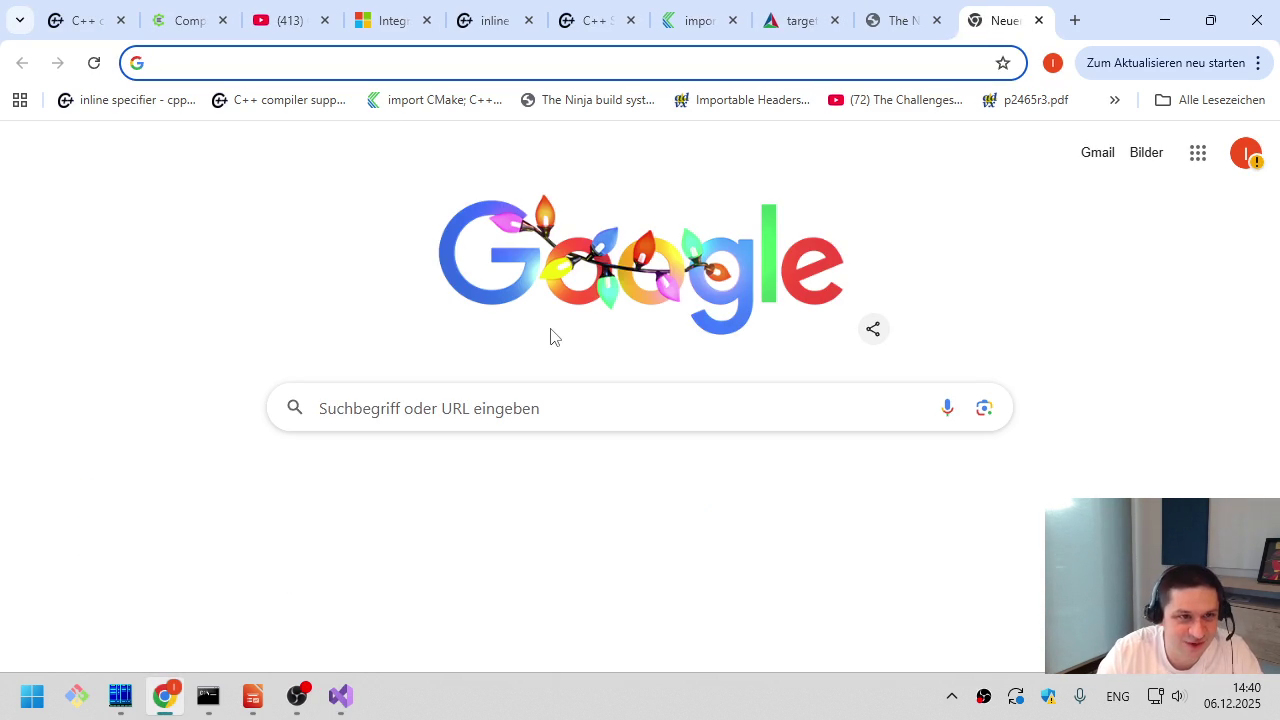
- Search Google for the C++ Programming Language book using the suggested query
{"action": "type", "text": "programmi"}
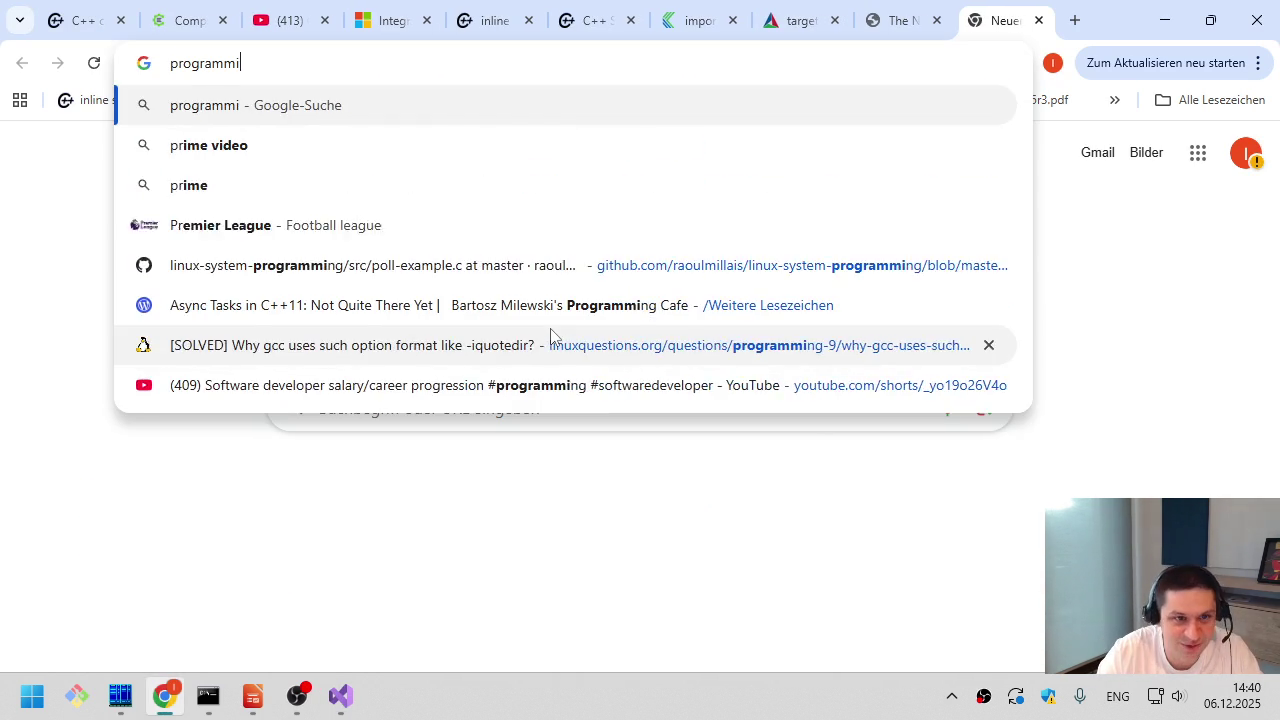
{"action": "type", "text": "ng language c++ str"}
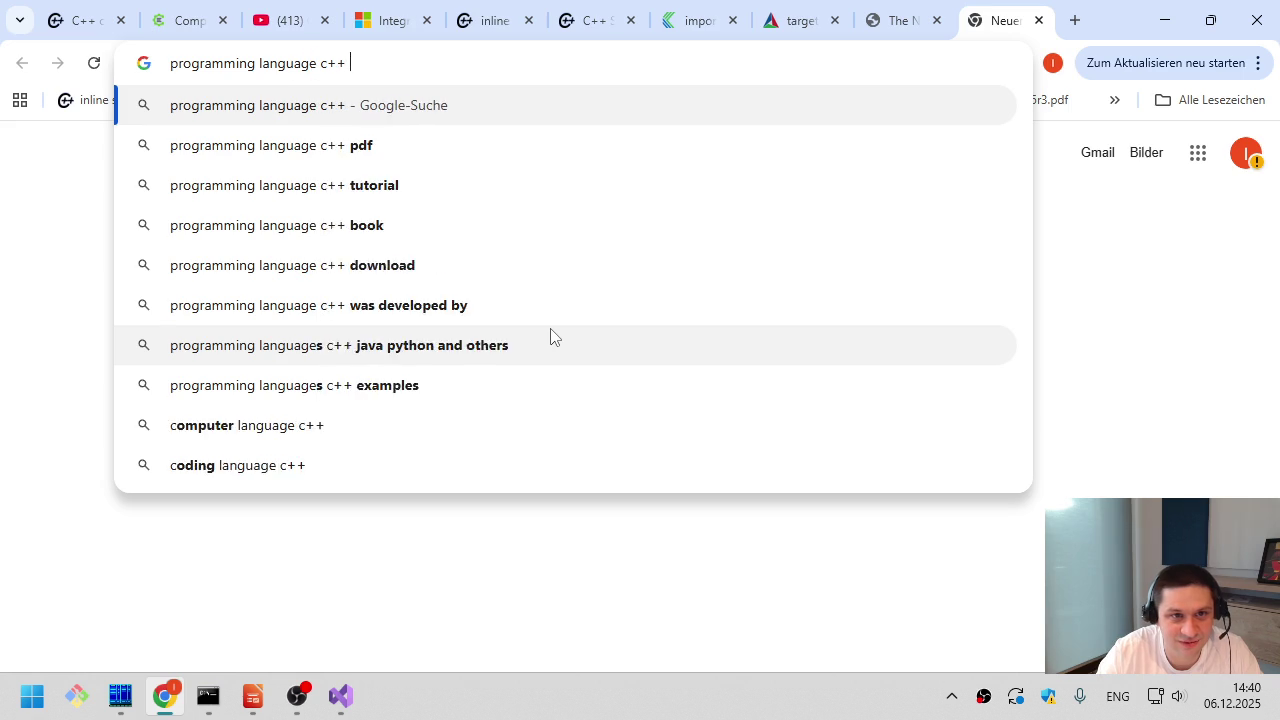
{"action": "key", "text": "Down"}
{"action": "key", "text": "Return"}
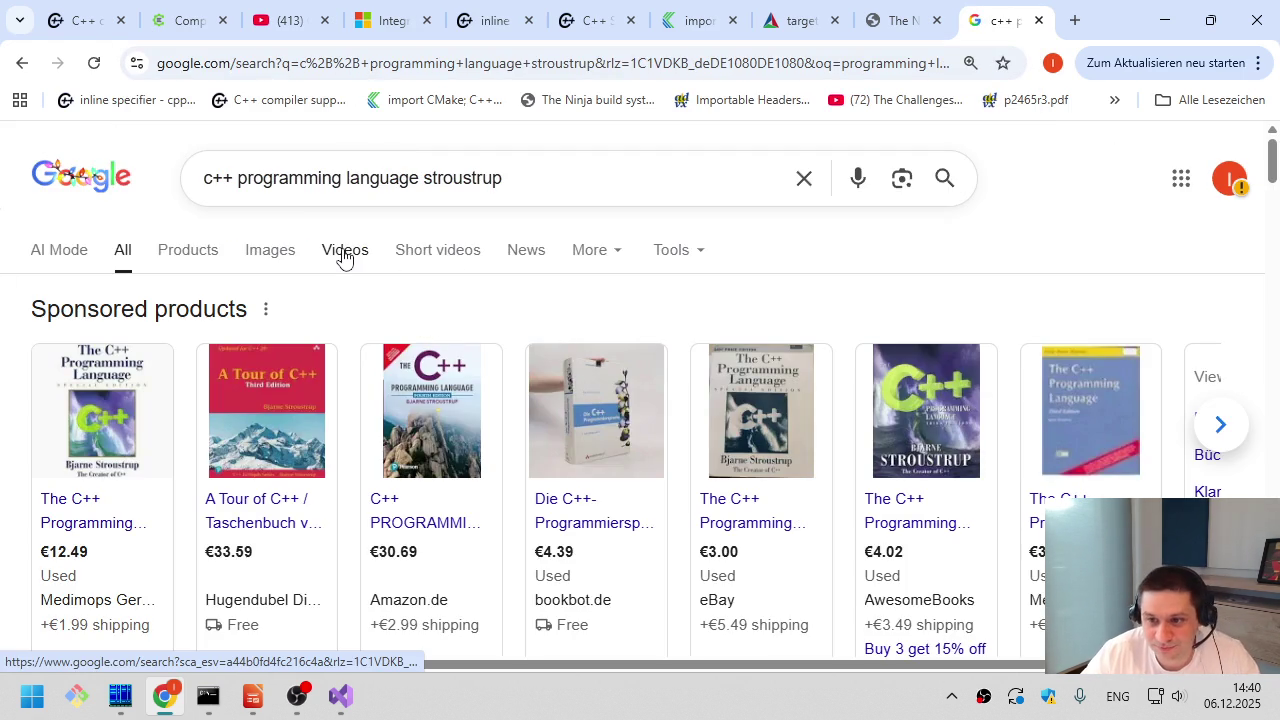
- Open the first sponsored book listing, dismiss its cookie notice, browse it, and close the tab
{"action": "mouse_move", "coordinate": [155, 488]}
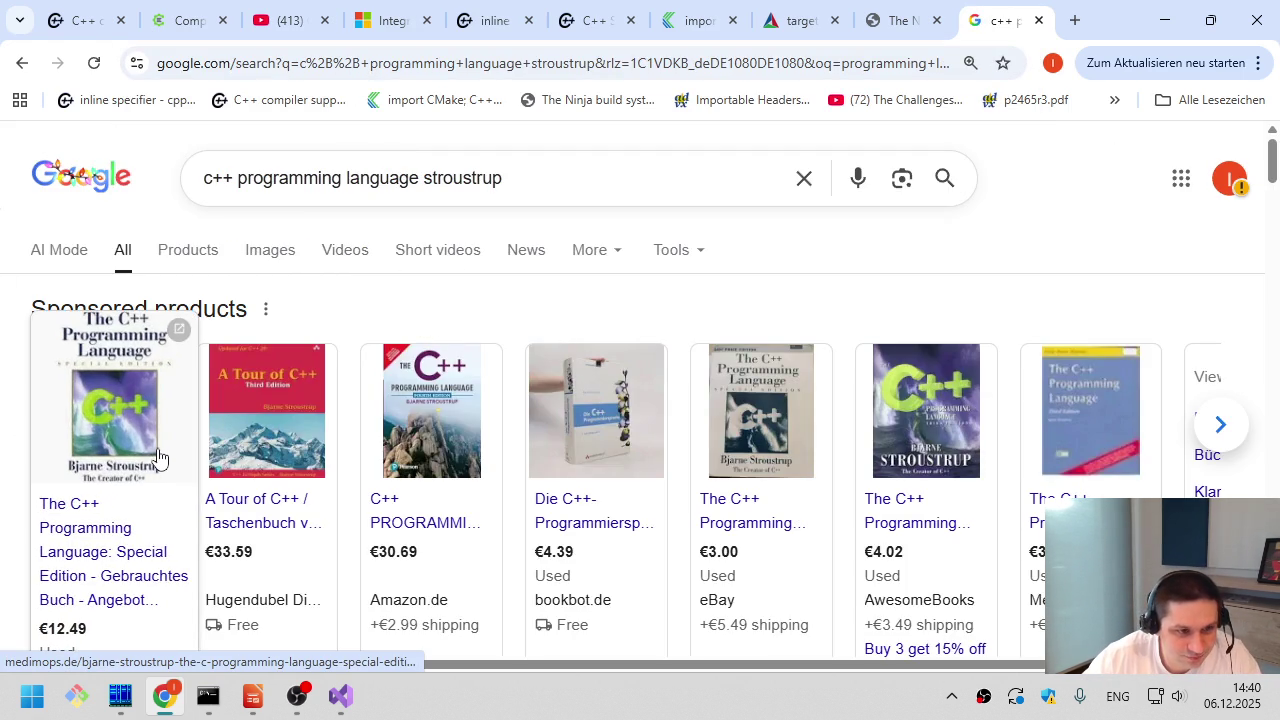
{"action": "left_click", "coordinate": [163, 450]}
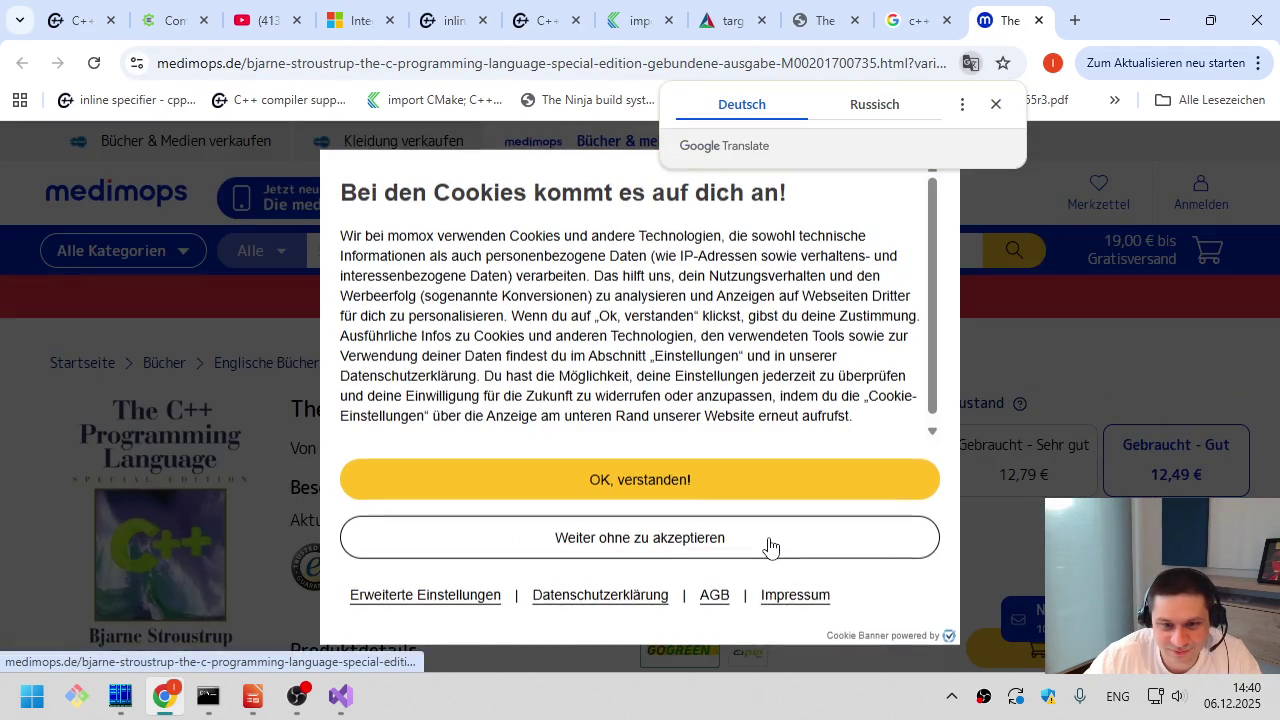
{"action": "left_click", "coordinate": [771, 549]}
{"action": "scroll", "coordinate": [508, 470], "scroll_direction": "down", "scroll_amount": 2}
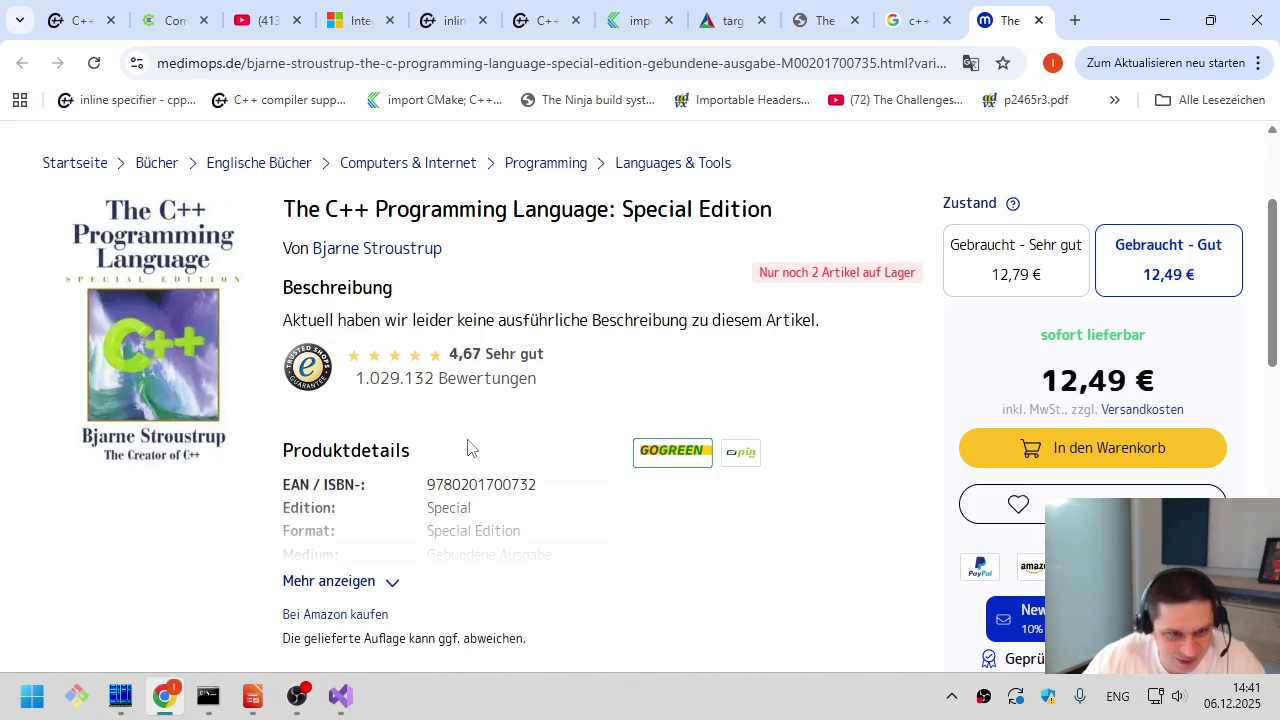
{"action": "key", "text": "ctrl+w"}
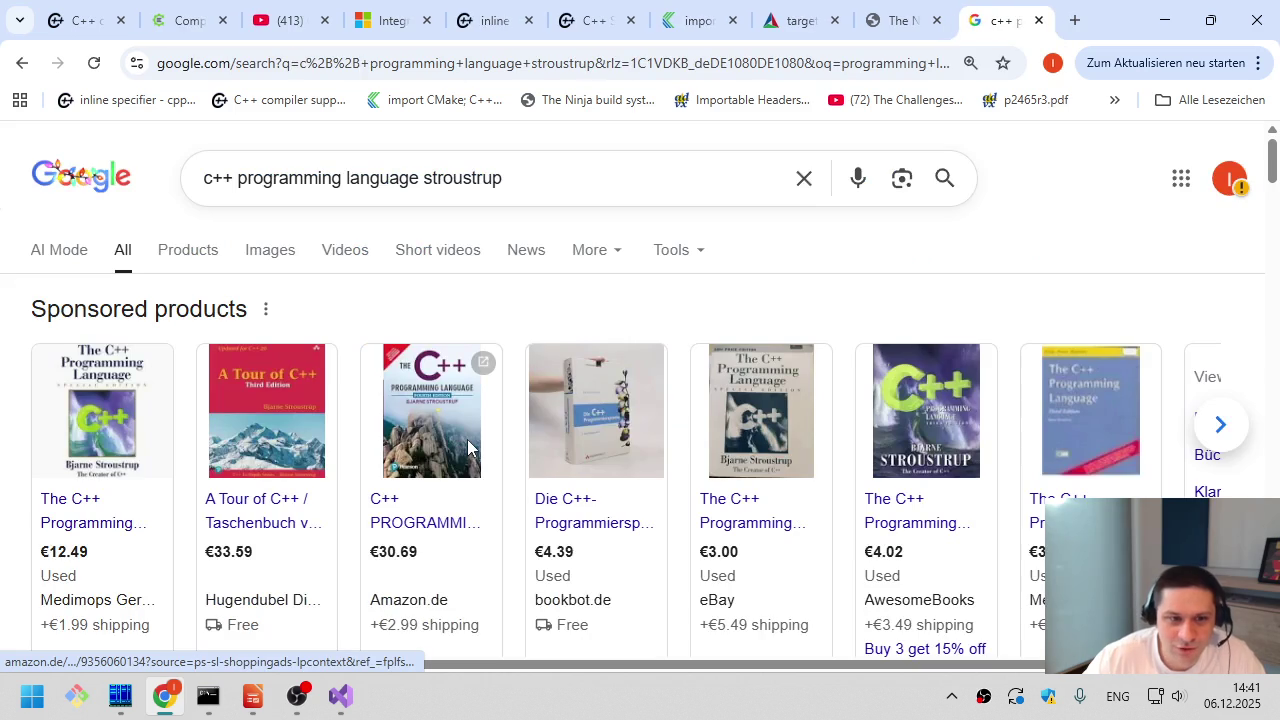
- Change the search to the suggested Programming: Principles and Practice query
{"action": "left_click_drag", "start_coordinate": [419, 178], "coordinate": [1, 168]}
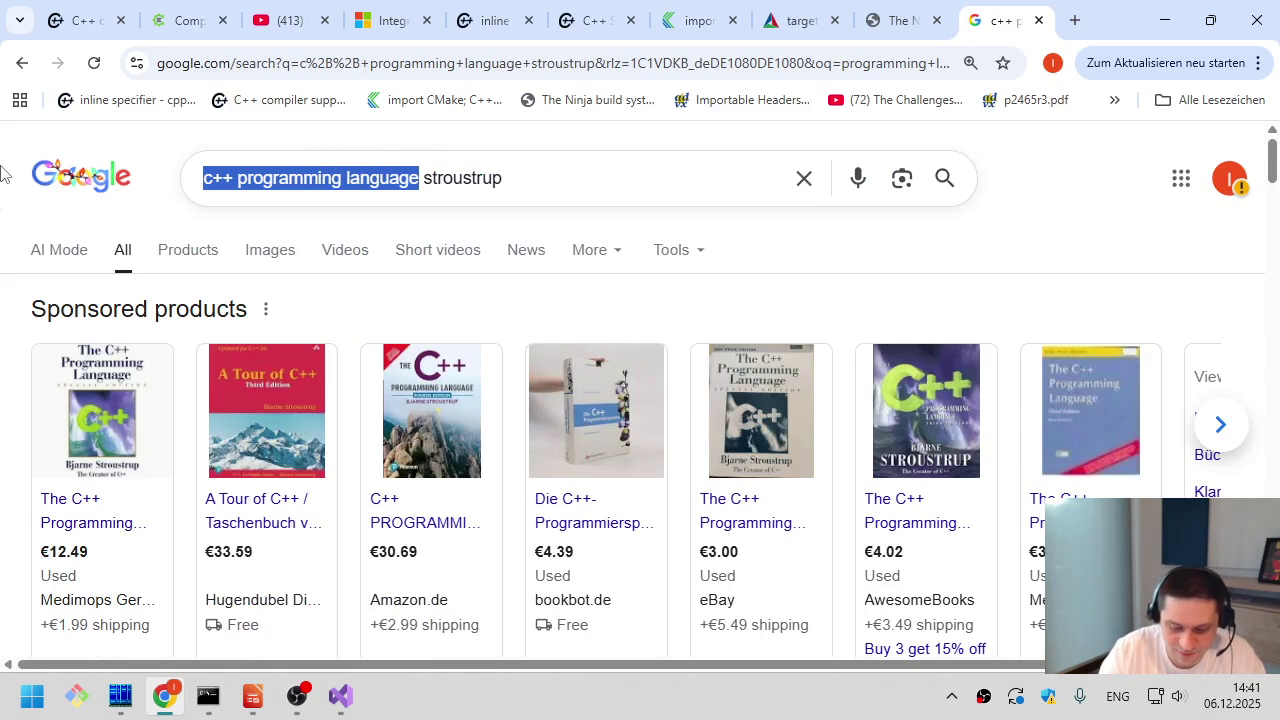
{"action": "type", "text": "princi"}
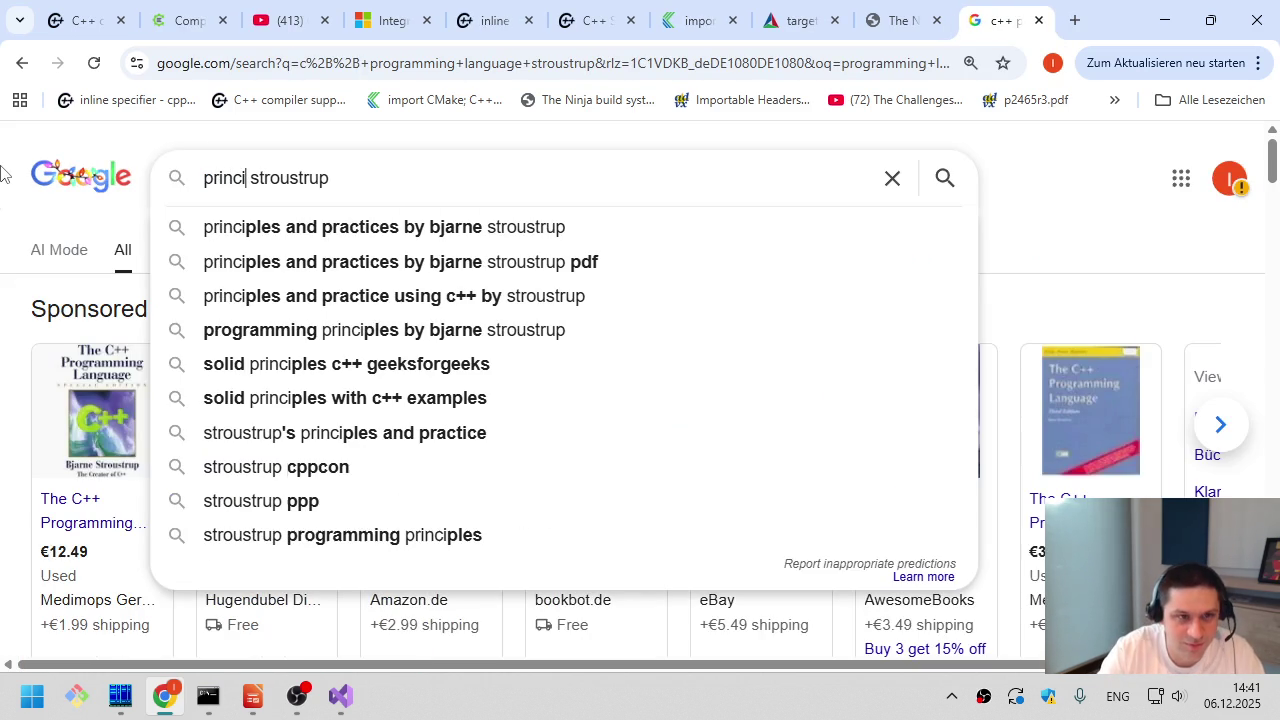
{"action": "key", "text": "Down"}
{"action": "key", "text": "Return"}
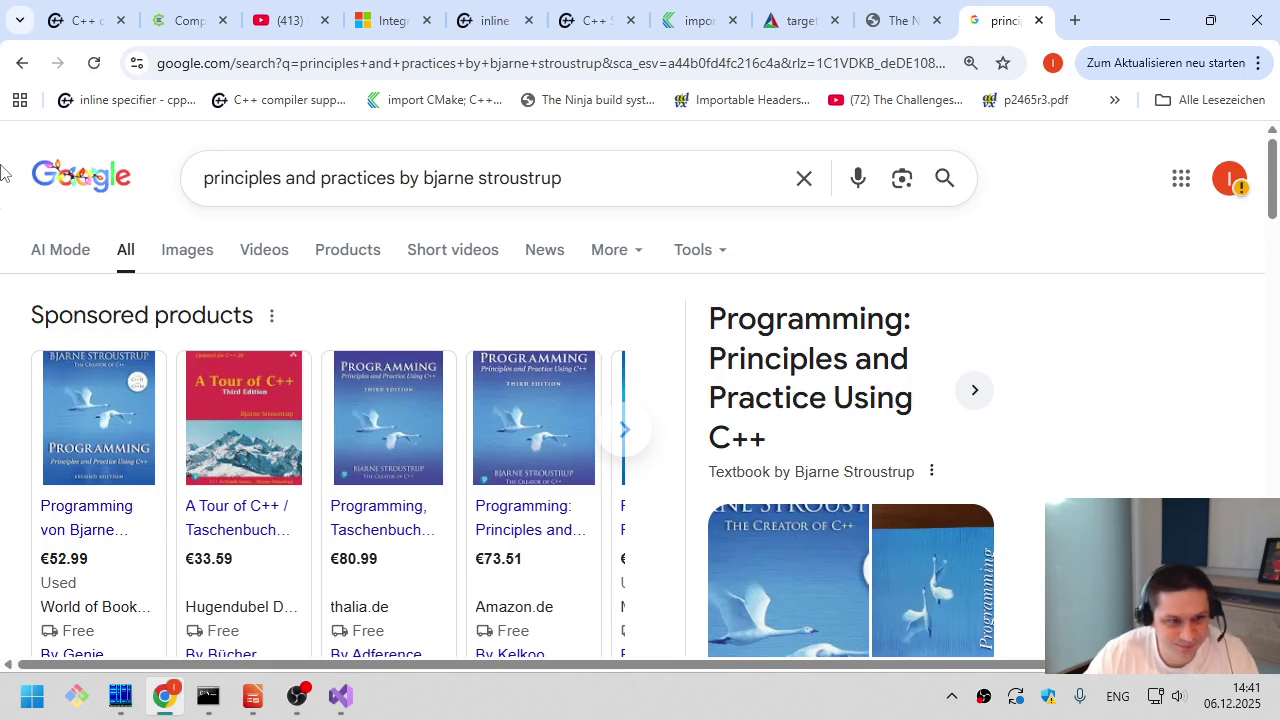
- Open the first sponsored World of Books listing at €52.99 and reject all cookies
{"action": "left_click", "coordinate": [114, 455]}
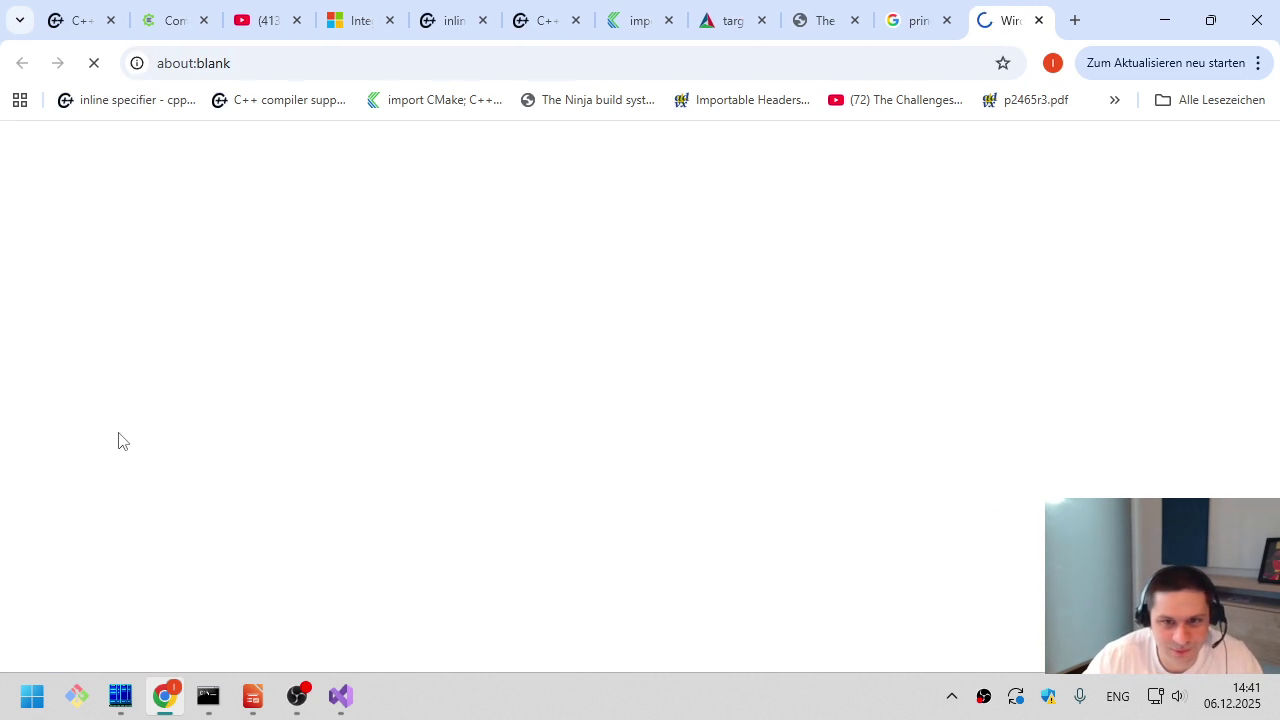
{"action": "scroll", "coordinate": [440, 440], "scroll_direction": "down", "scroll_amount": 2}
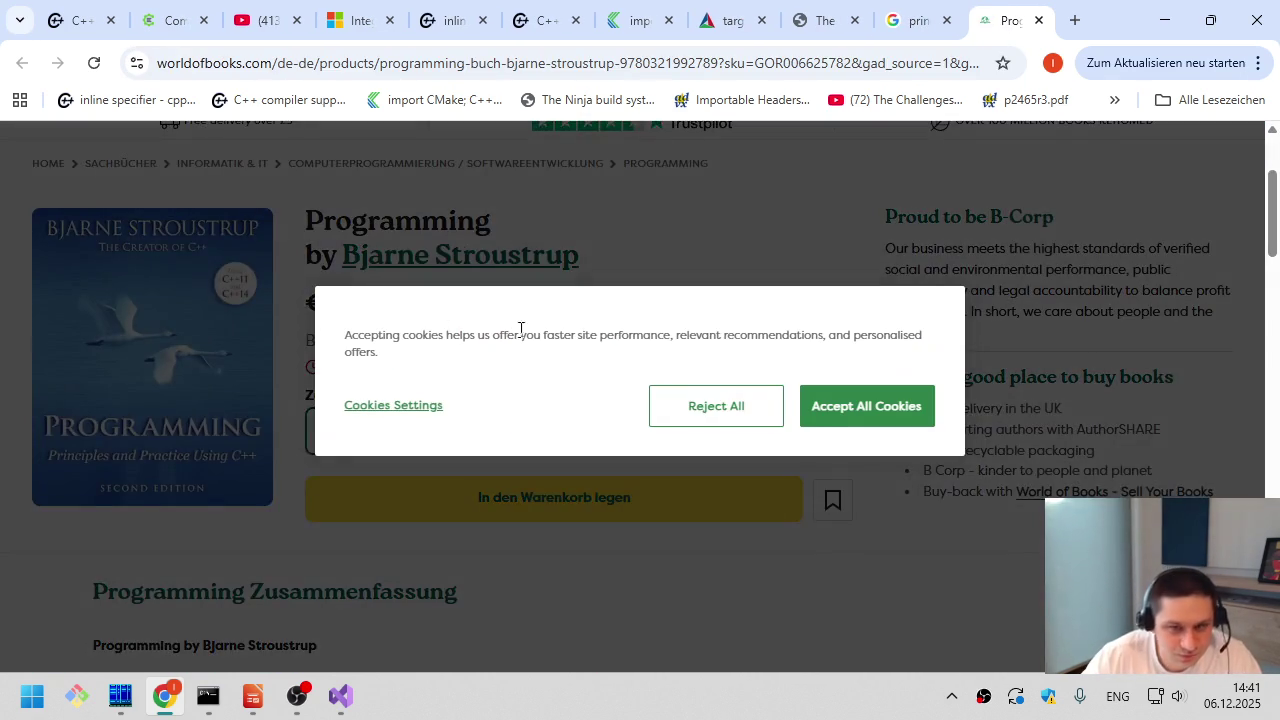
{"action": "left_click", "coordinate": [765, 405]}
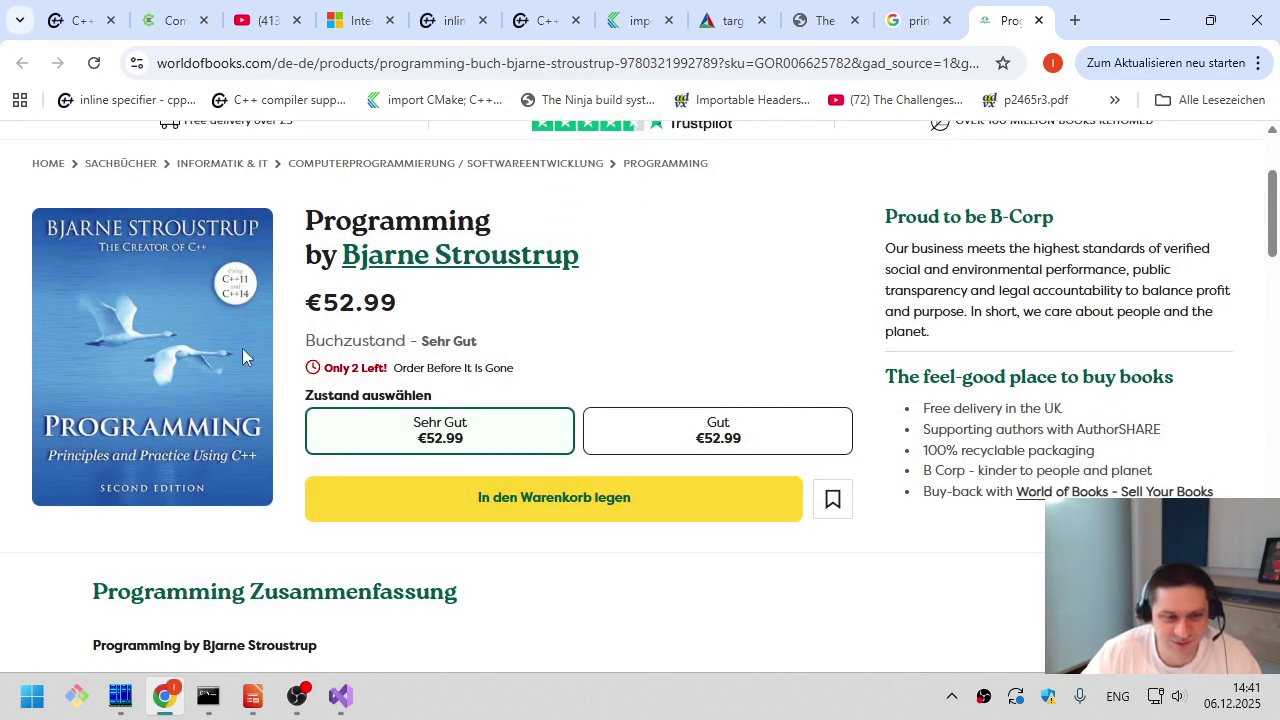
{"action": "scroll", "coordinate": [304, 334], "scroll_direction": "up", "scroll_amount": 1}
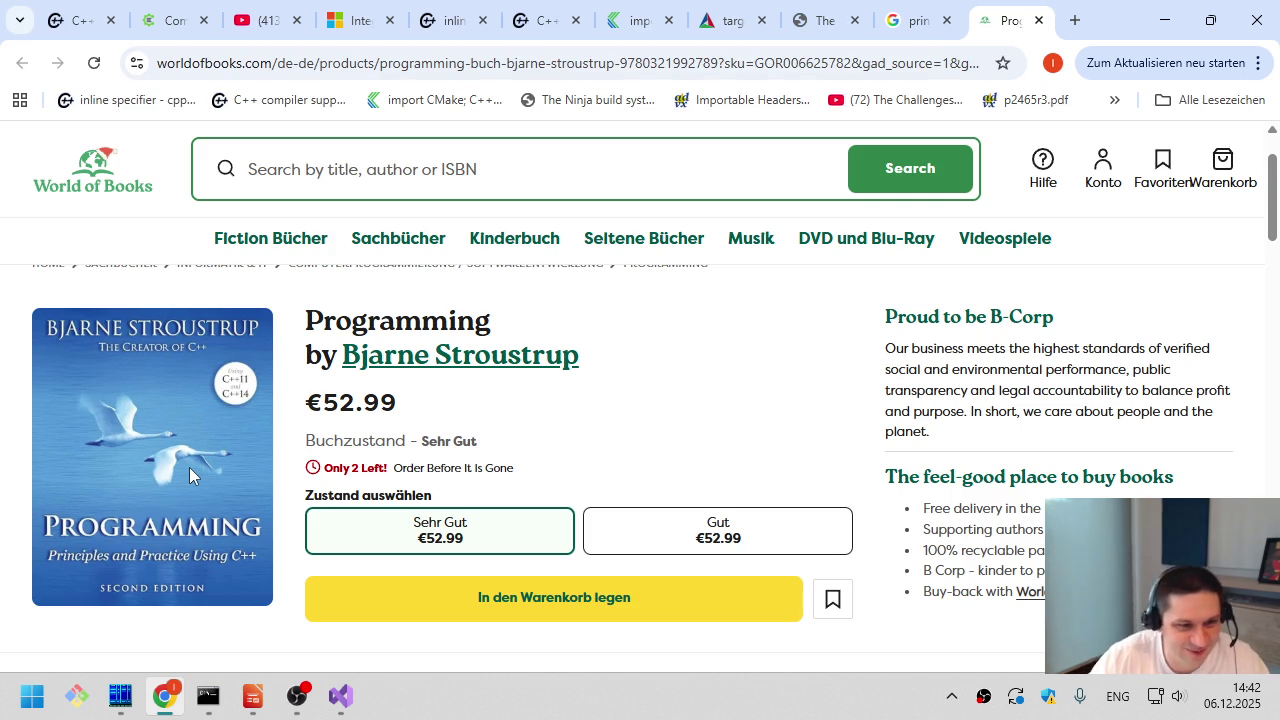
{"action": "right_click", "coordinate": [296, 292]}
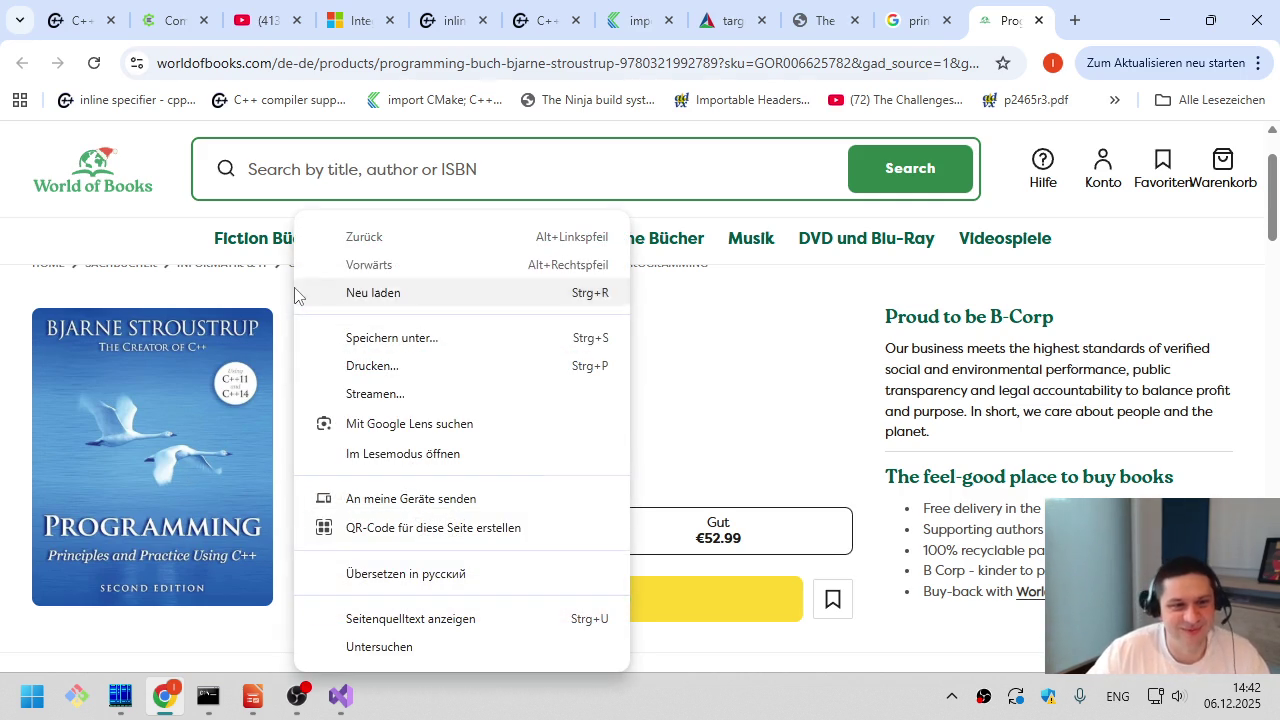
{"action": "left_click", "coordinate": [293, 296]}
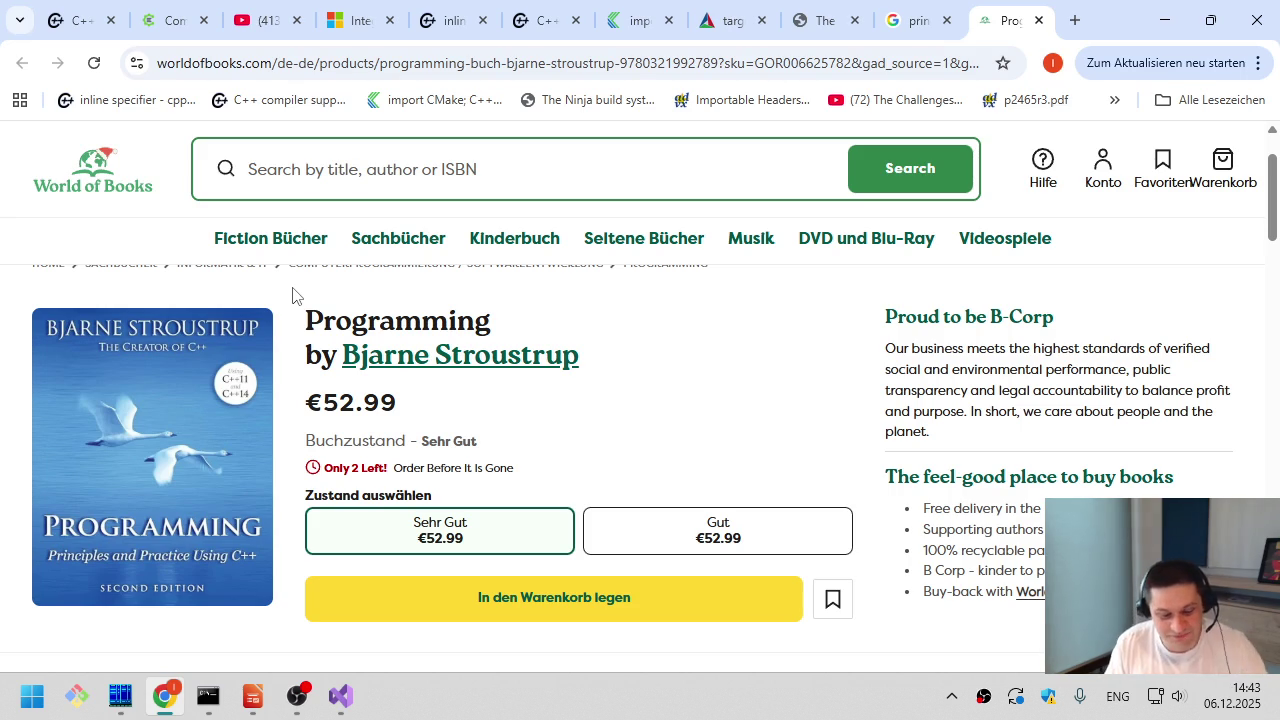
{"action": "key", "text": "ctrl+t"}
- Search Google for the author's name plus c++20, correcting the misspelled name
{"action": "type", "text": "nicolai "}
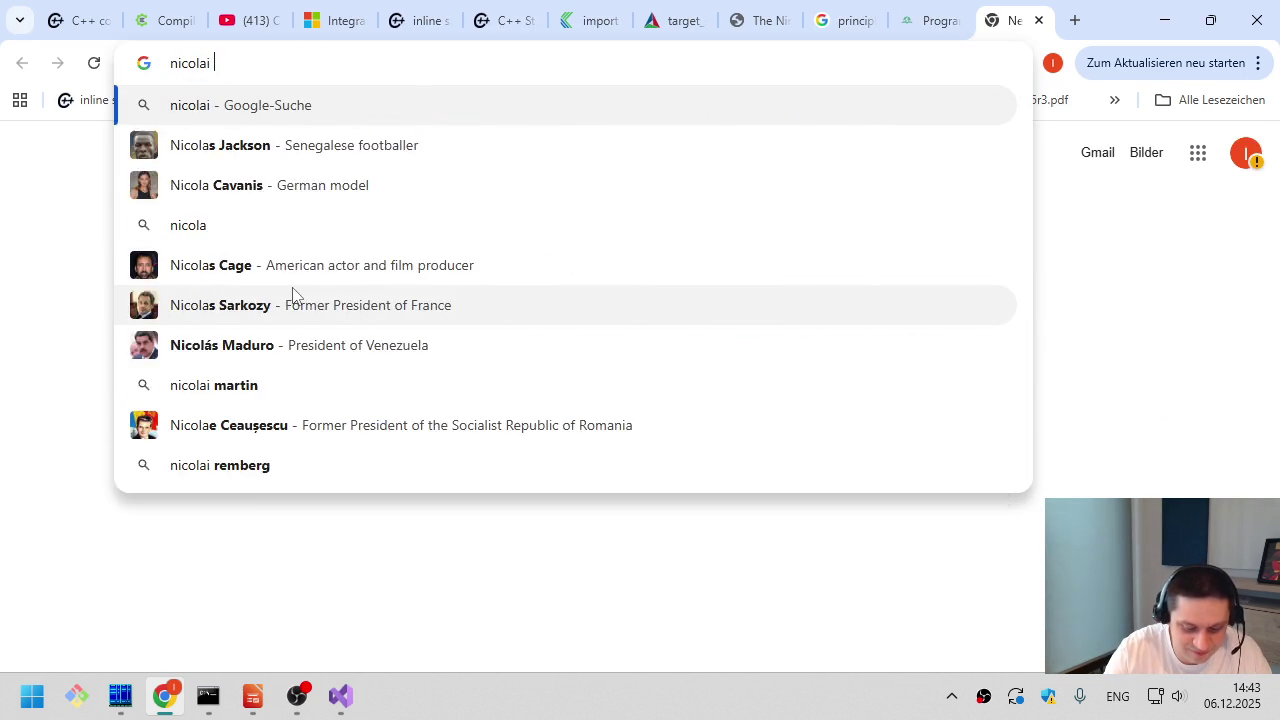
{"action": "type", "text": "jusa"}
{"action": "key", "text": "BackSpace"}
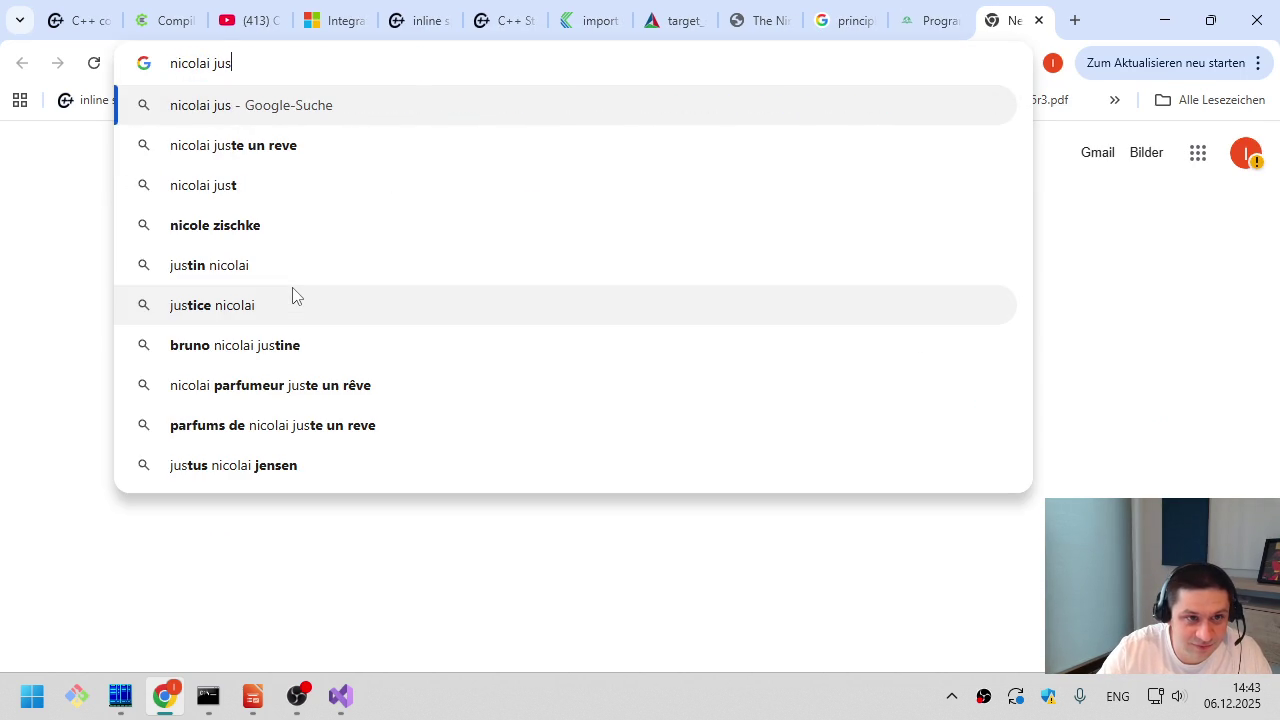
{"action": "key", "text": "BackSpace"}
{"action": "key", "text": "BackSpace"}
{"action": "type", "text": "ossu"}
{"action": "key", "text": "BackSpace"}
{"action": "key", "text": "Down"}
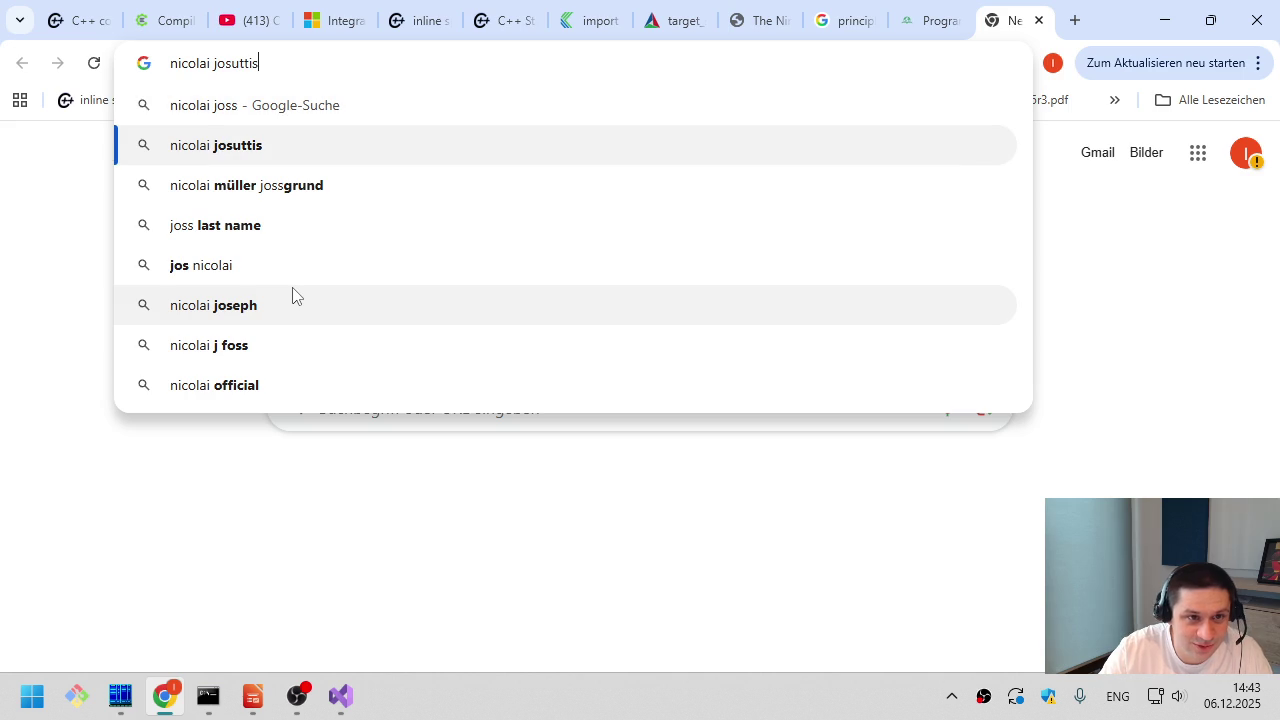
{"action": "type", "text": "c++20"}
{"action": "key", "text": "Return"}
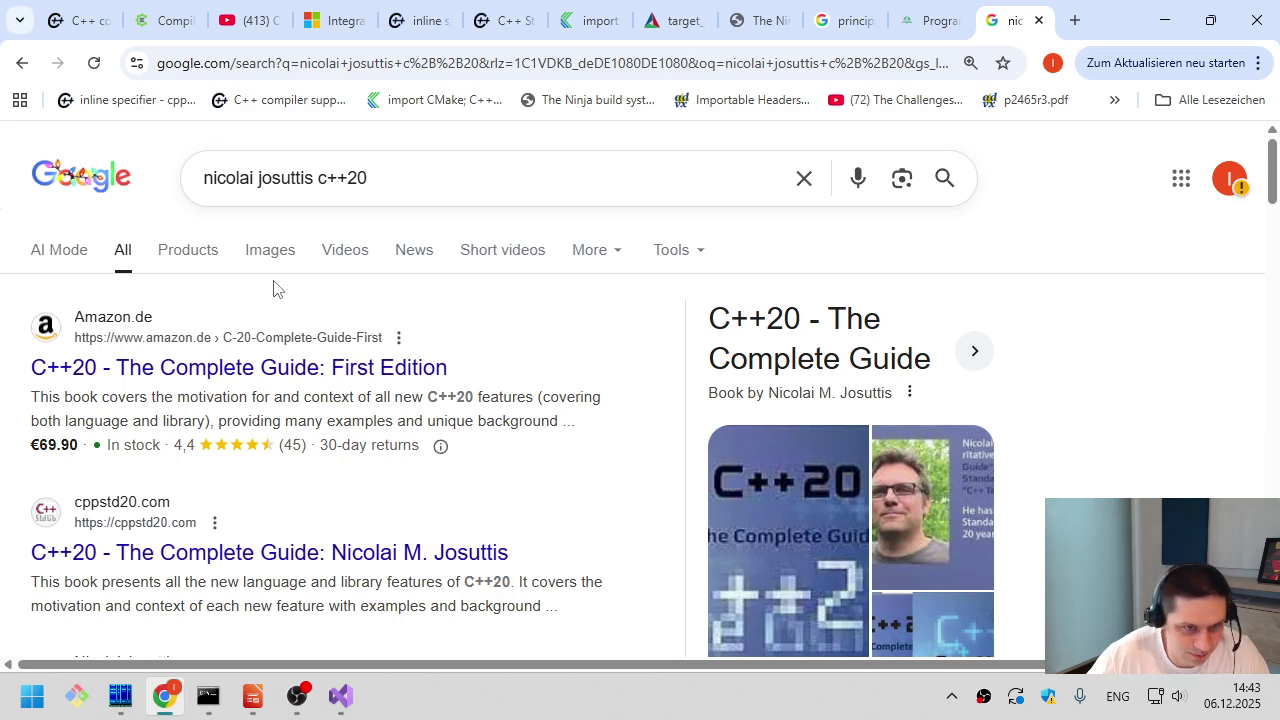
- Read the Amazon description of C++20 - The Complete Guide, then close the Amazon and World of Books tabs
{"action": "left_click", "coordinate": [295, 387]}
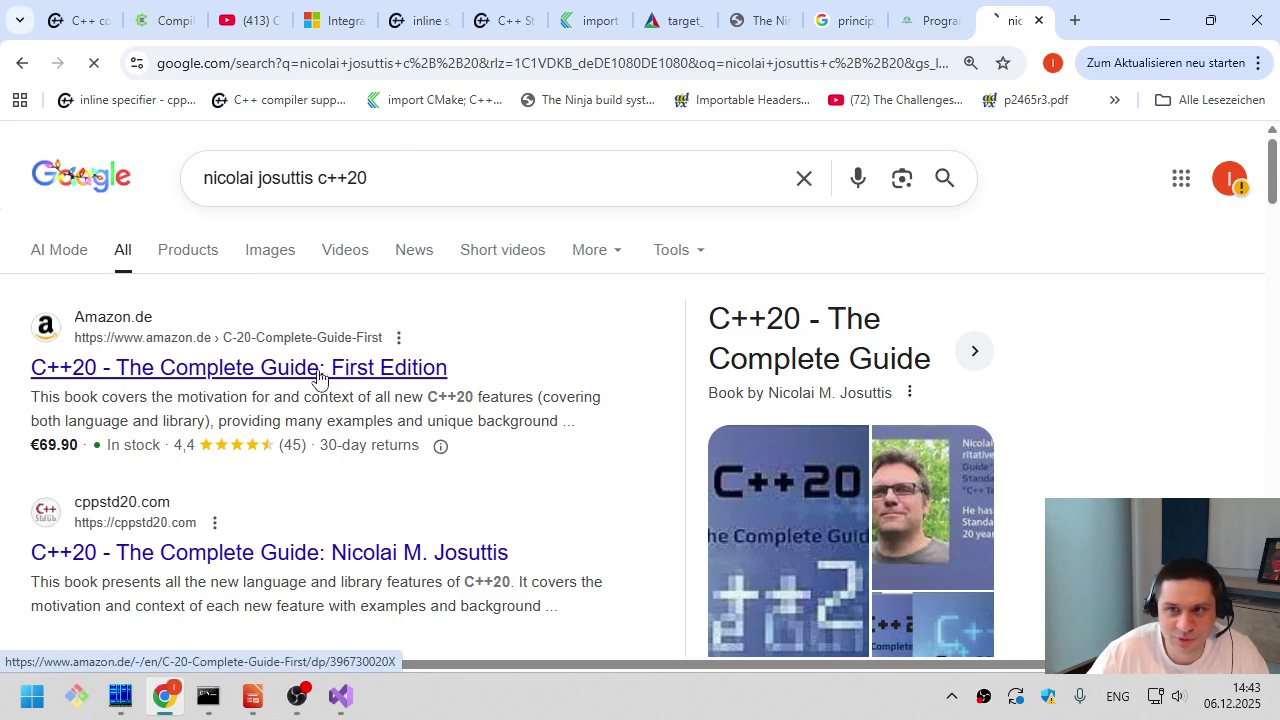
{"action": "scroll", "coordinate": [633, 408], "scroll_direction": "down", "scroll_amount": 3}
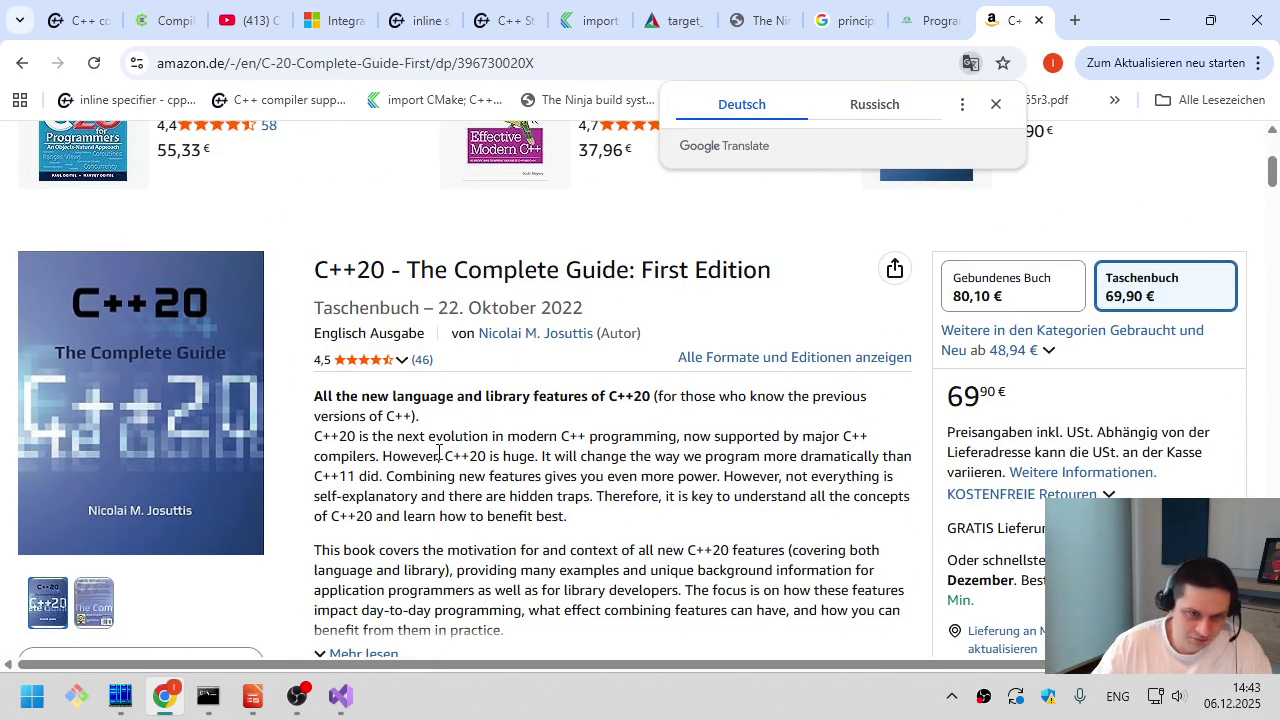
{"action": "mouse_move", "coordinate": [456, 420]}
{"action": "left_mouse_down"}
{"action": "mouse_move", "coordinate": [628, 517]}
{"action": "mouse_move", "coordinate": [561, 396]}
{"action": "left_mouse_up"}
{"action": "left_click", "coordinate": [628, 517]}
{"action": "left_click", "coordinate": [563, 397]}
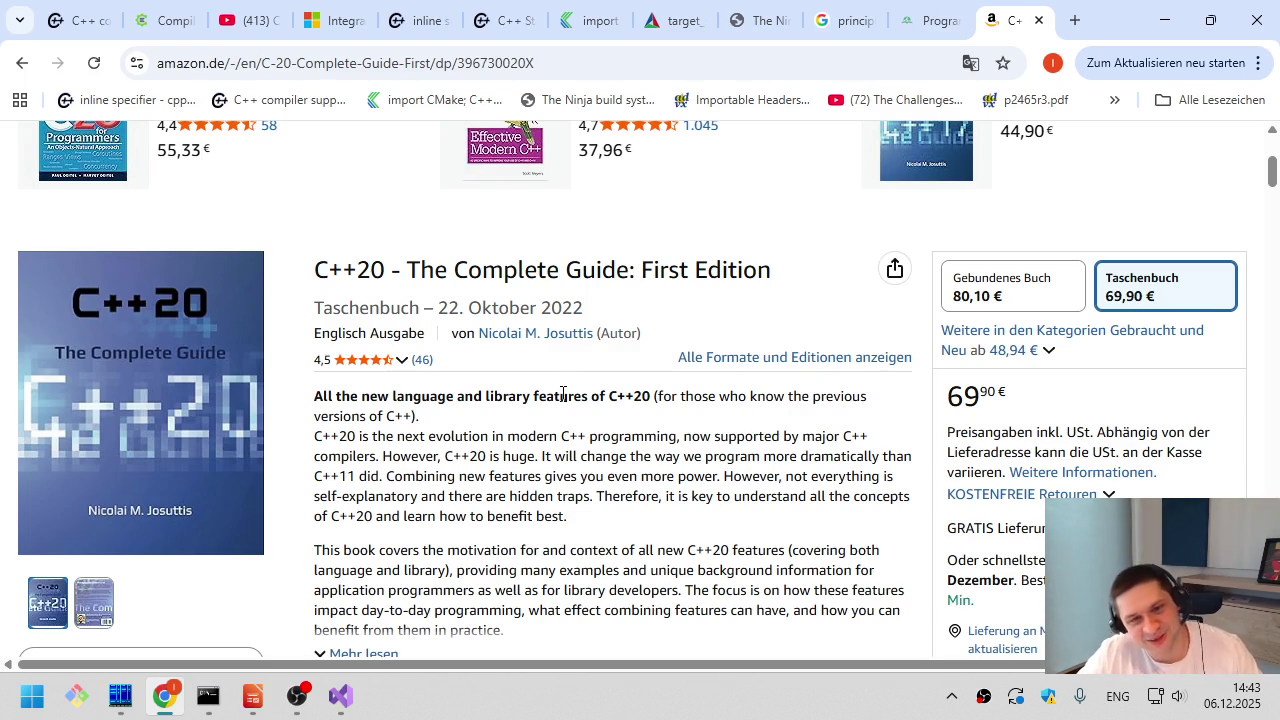
{"action": "key", "text": "ctrl+w"}
{"action": "key", "text": "ctrl+w"}
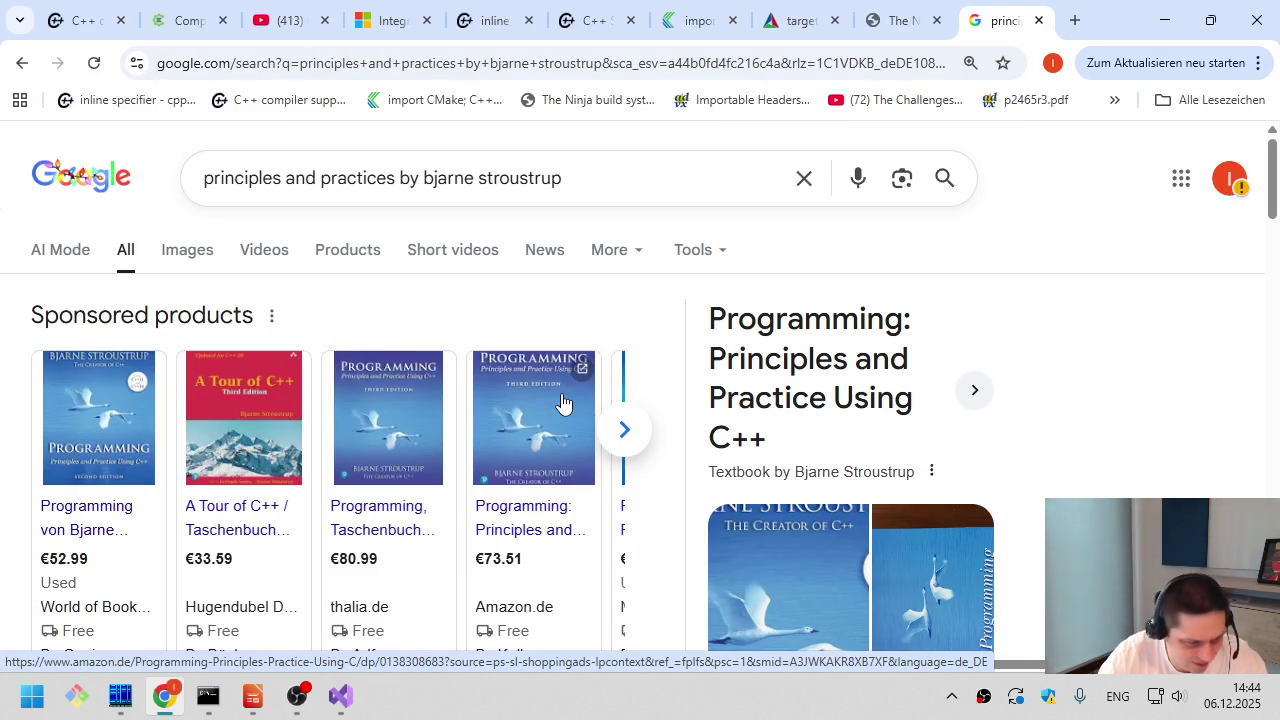
- Search 'professional c++ 6th' in a new tab and open the Amazon result for Professional C++
{"action": "key", "text": "ctrl+t"}
{"action": "type", "text": "pro"}
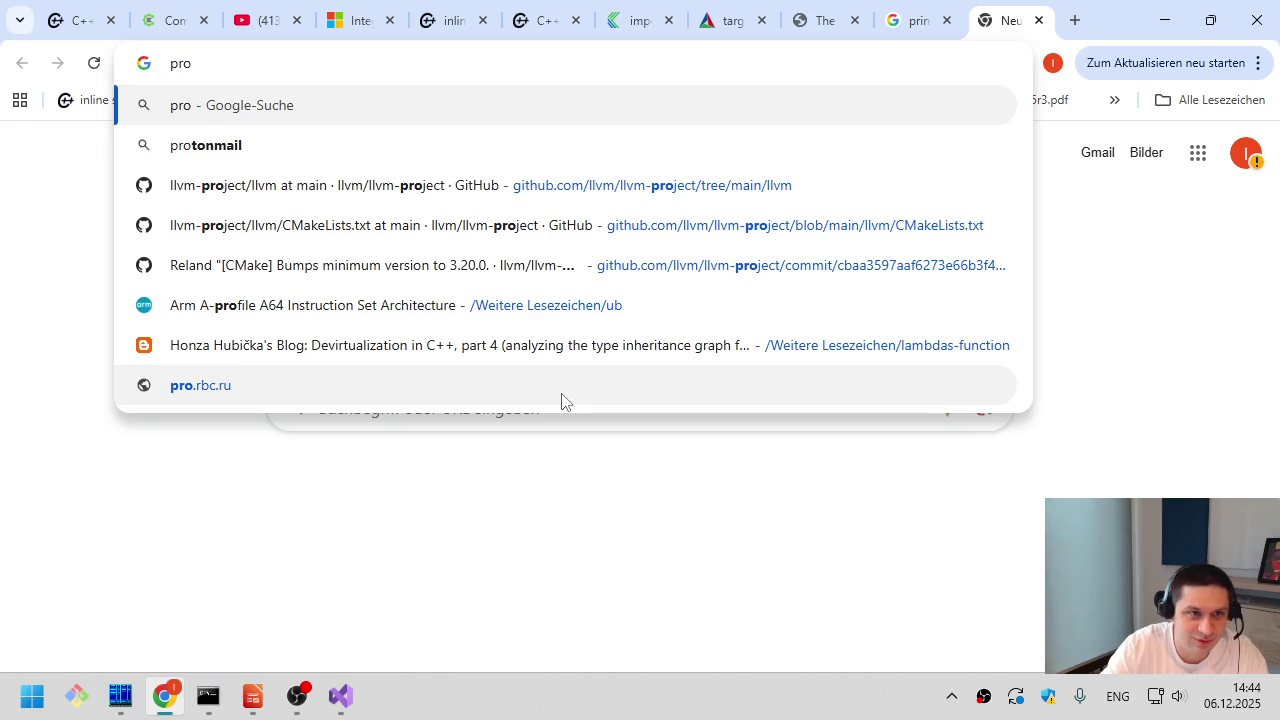
{"action": "type", "text": "fessional "}
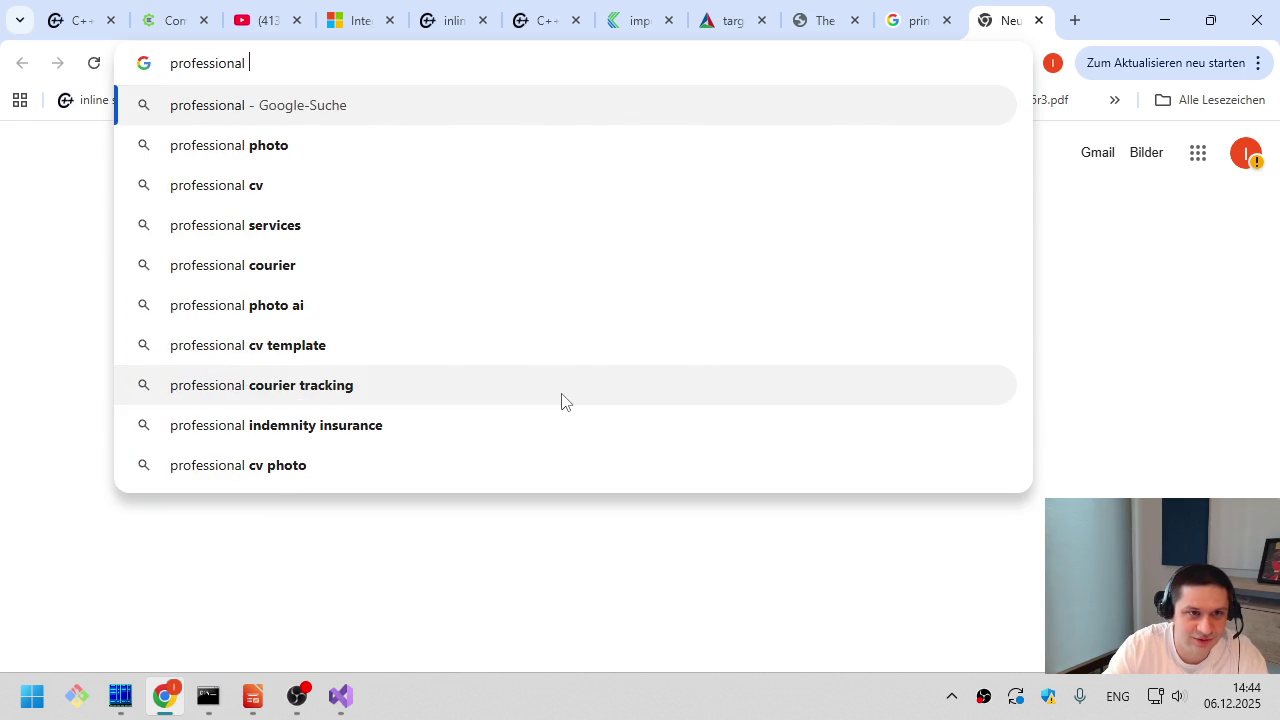
{"action": "type", "text": "c++ 6th"}
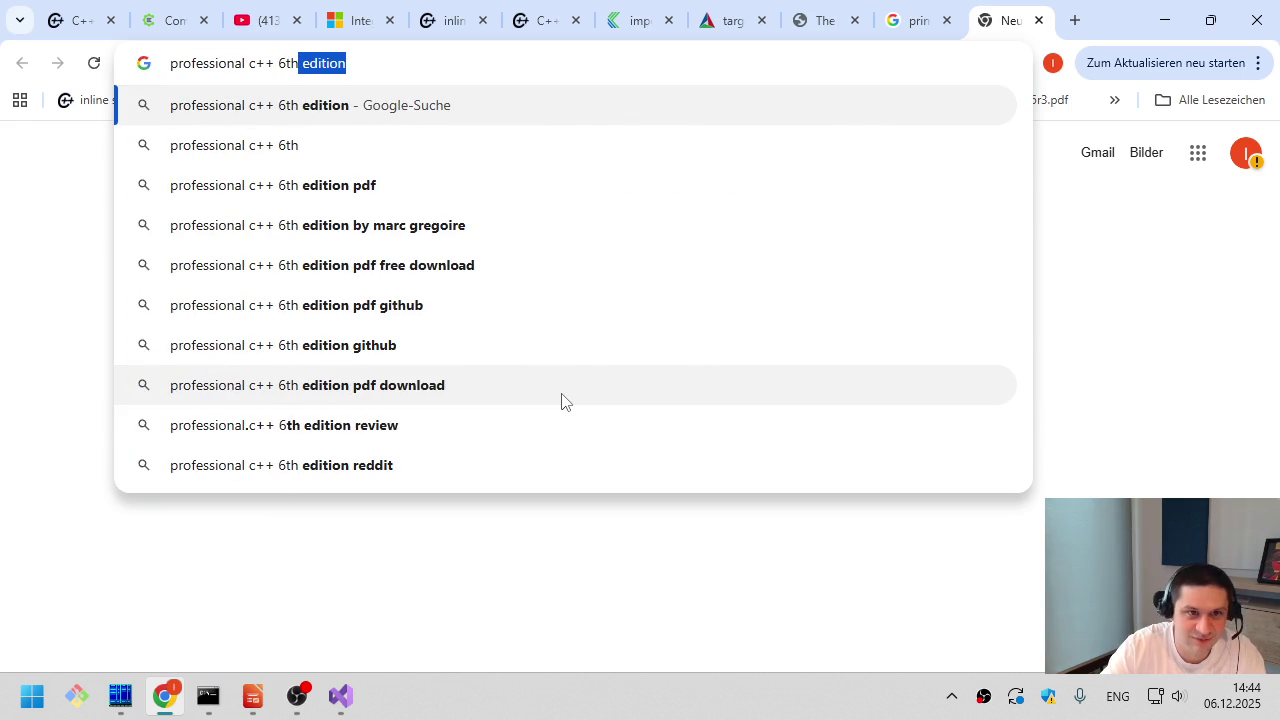
{"action": "key", "text": "Return"}
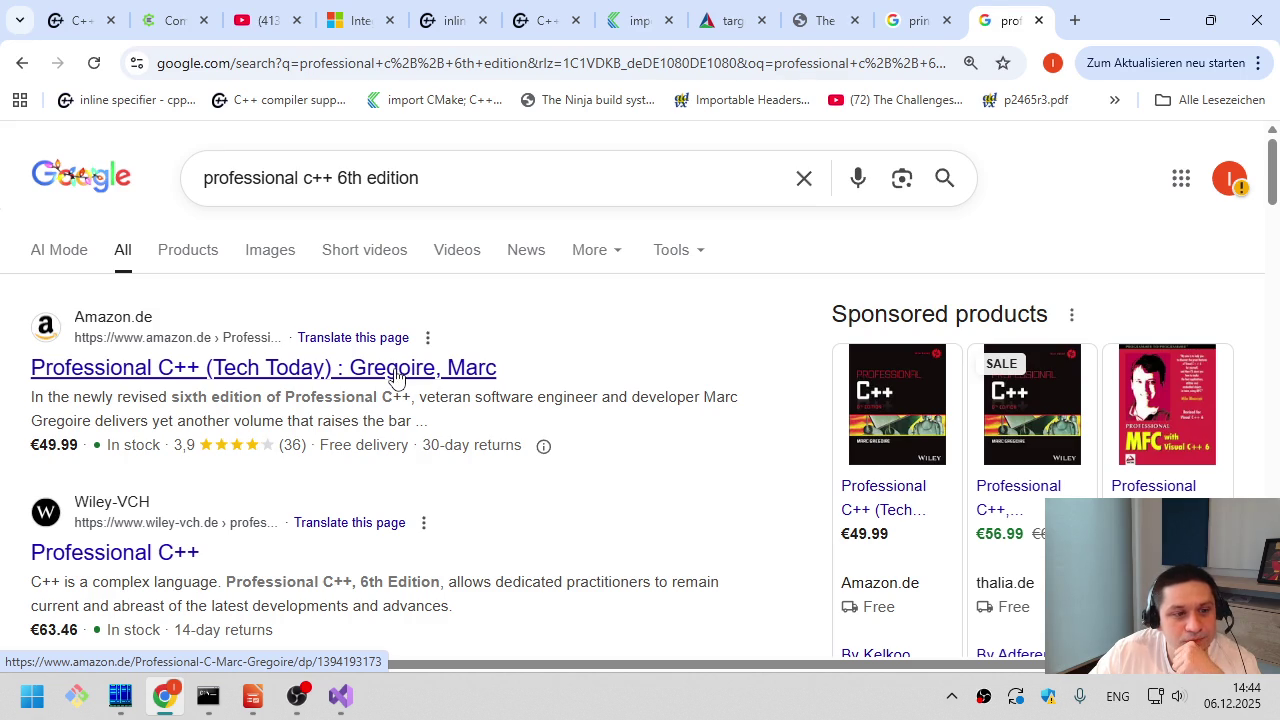
{"action": "left_click", "coordinate": [398, 375]}
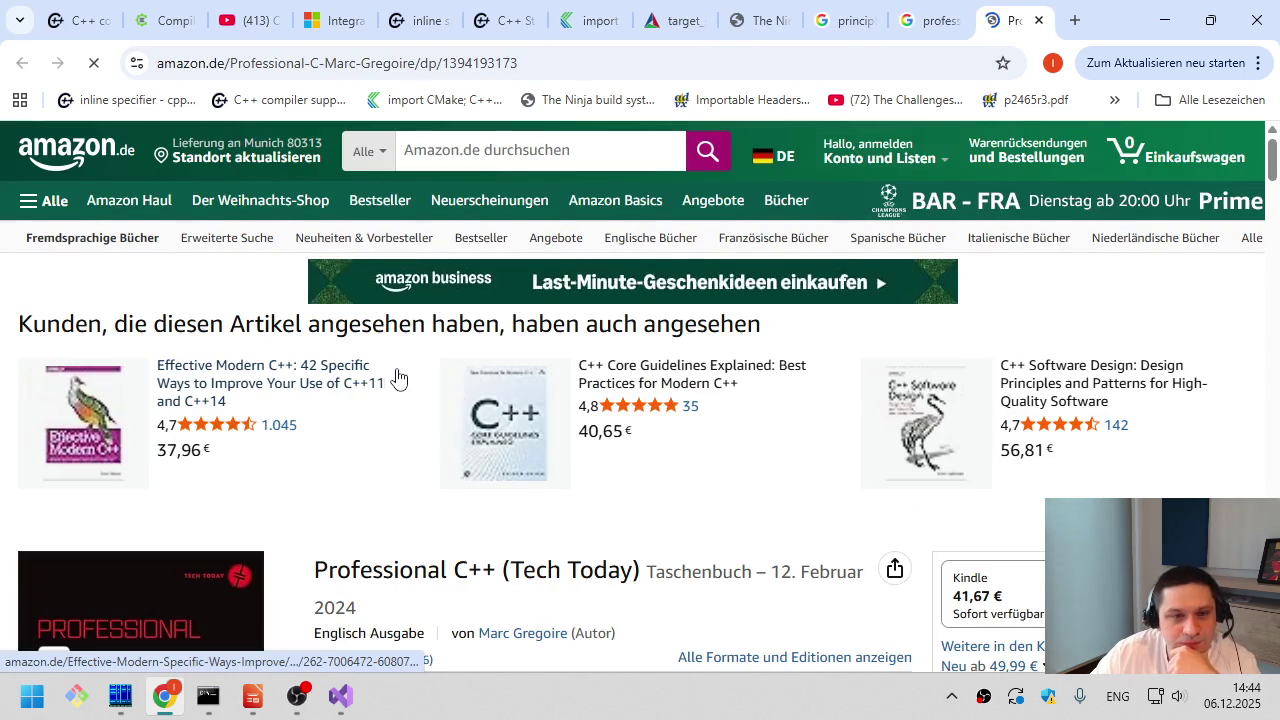
- Read the Professional C++ product description on Amazon
{"action": "scroll", "coordinate": [394, 372], "scroll_direction": "down", "scroll_amount": 3}
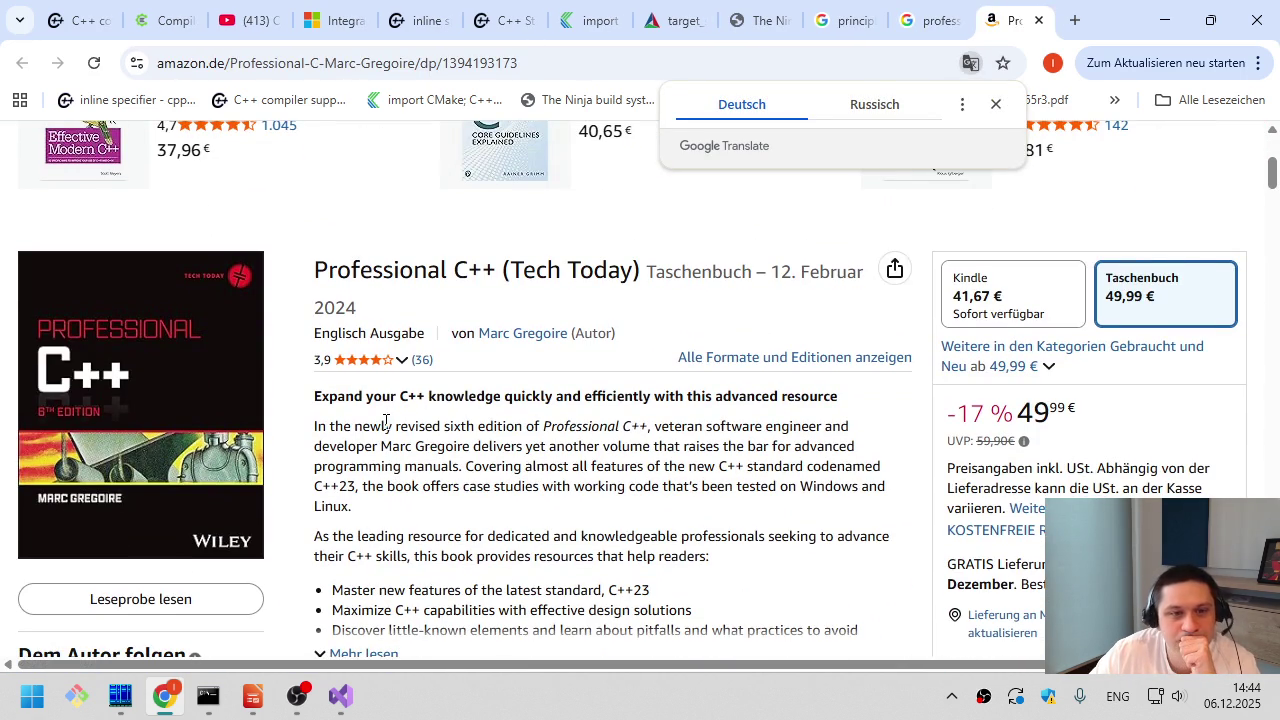
{"action": "mouse_move", "coordinate": [452, 531]}
{"action": "left_mouse_down"}
{"action": "mouse_move", "coordinate": [309, 400]}
{"action": "mouse_move", "coordinate": [547, 517]}
{"action": "left_mouse_up"}
{"action": "left_click", "coordinate": [547, 517]}
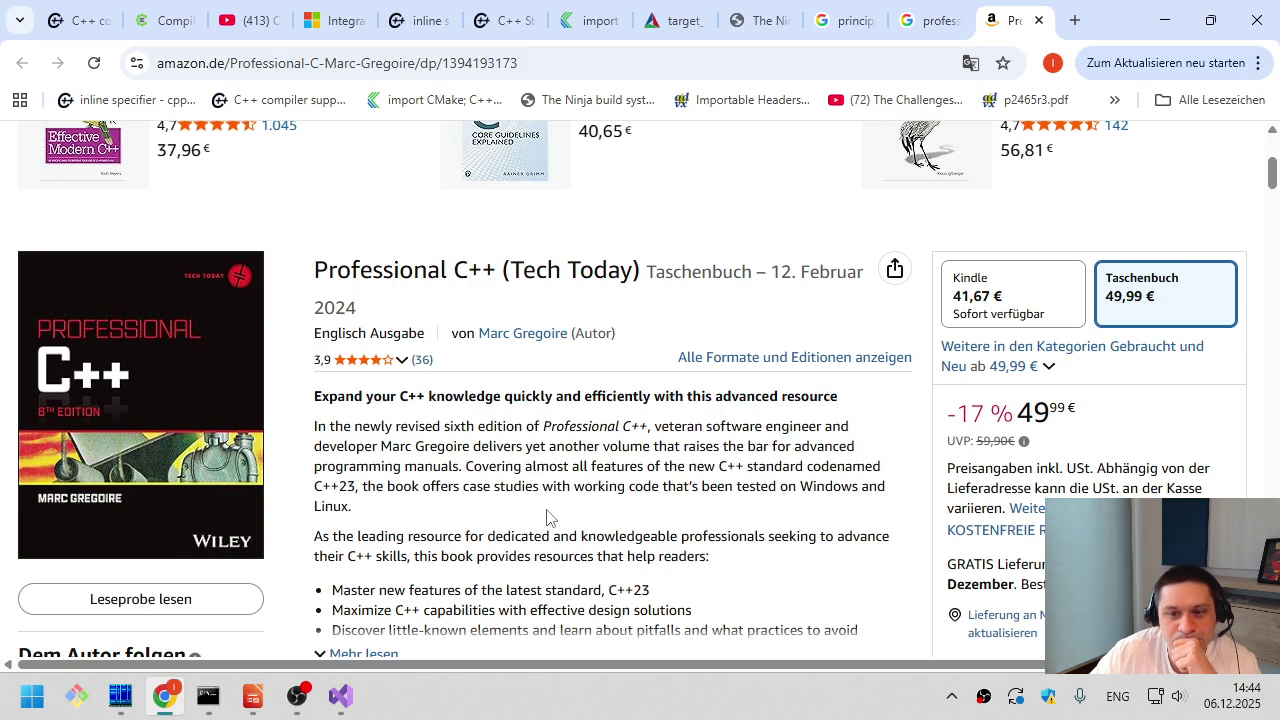
{"action": "scroll", "coordinate": [549, 517], "scroll_direction": "down", "scroll_amount": 2}
{"action": "scroll", "coordinate": [397, 466], "scroll_direction": "down", "scroll_amount": 3}
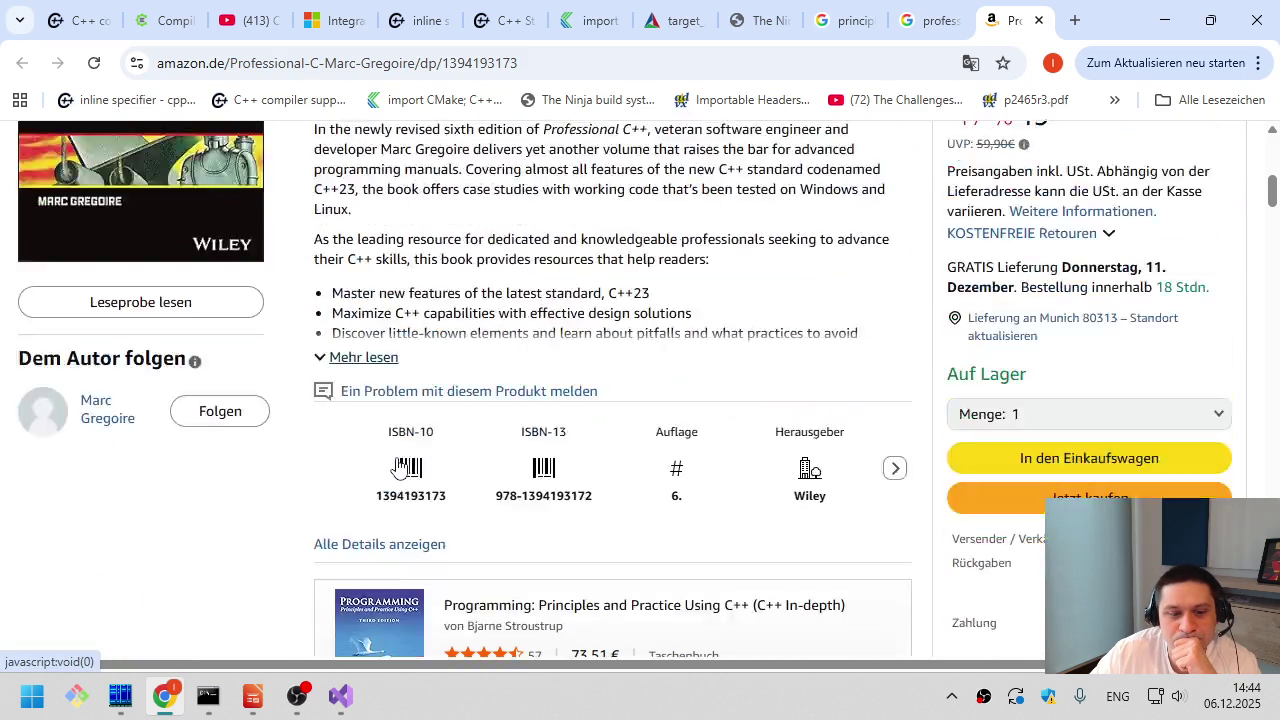
- Show all details and scroll through the book's Produktinformation
{"action": "left_click", "coordinate": [415, 340]}
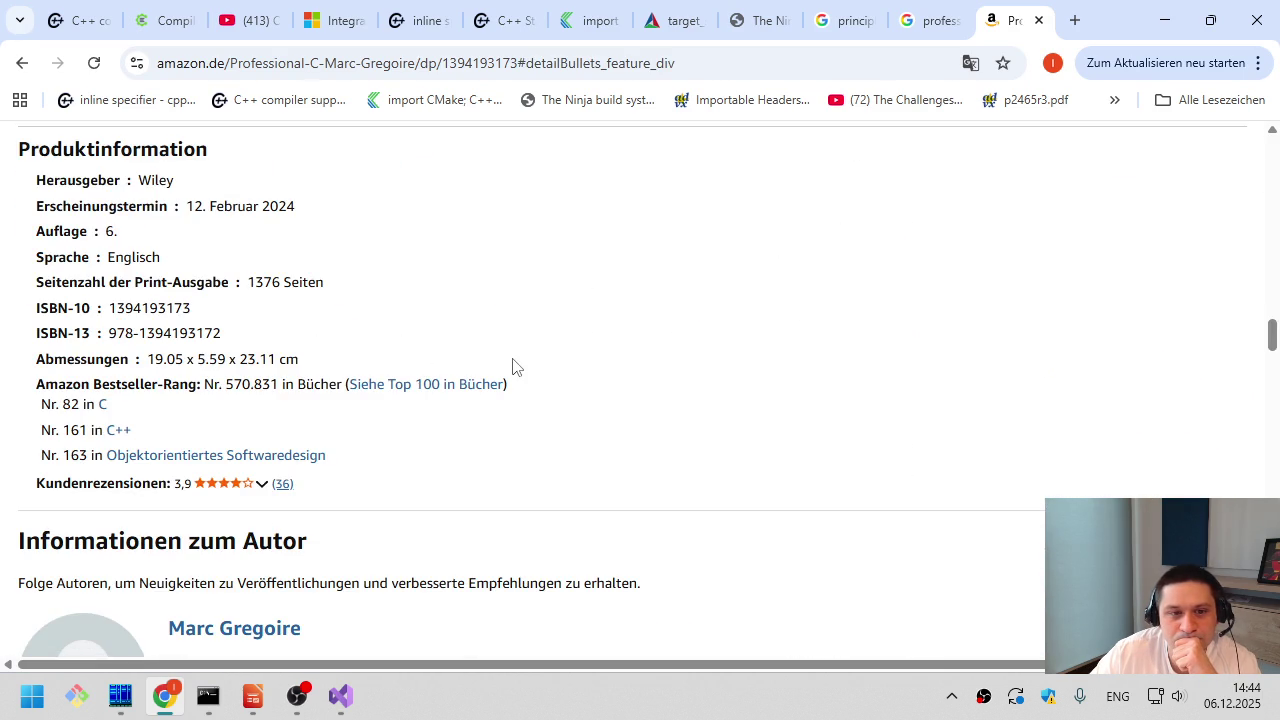
{"action": "scroll", "coordinate": [510, 368], "scroll_direction": "down", "scroll_amount": 4}
{"action": "scroll", "coordinate": [502, 370], "scroll_direction": "up", "scroll_amount": 5}
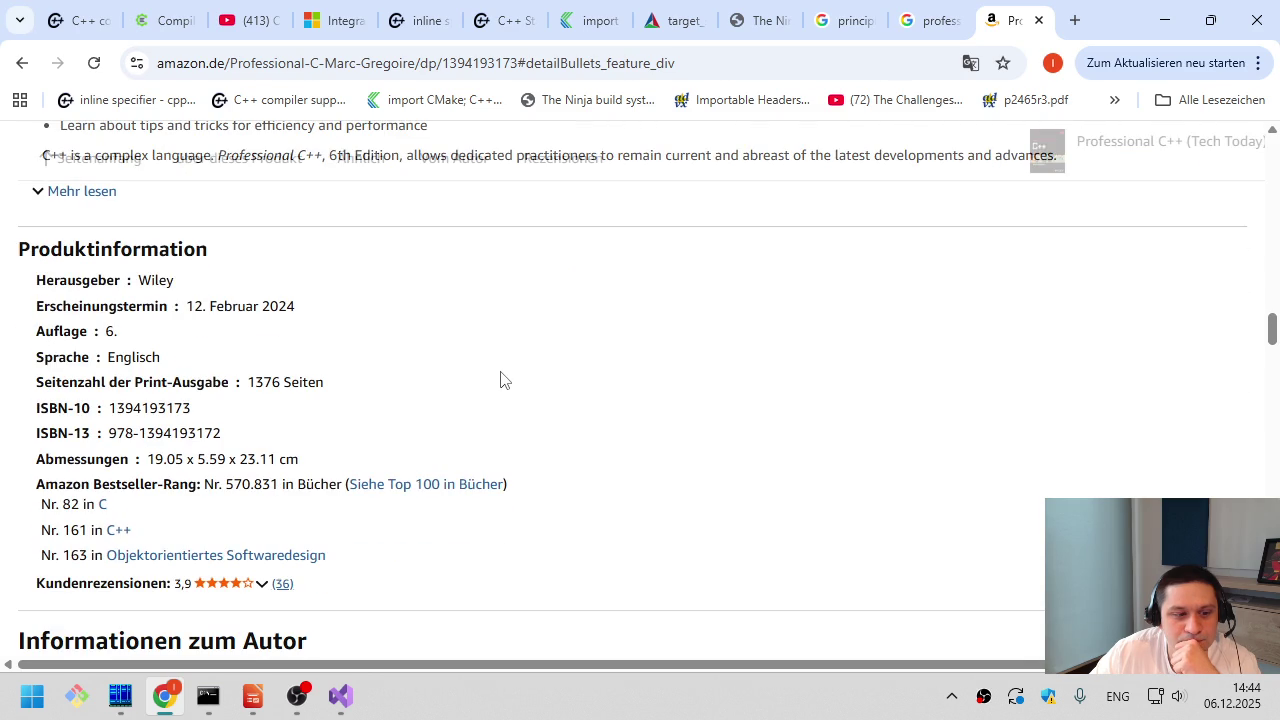
{"action": "scroll", "coordinate": [390, 465], "scroll_direction": "up", "scroll_amount": 5}
{"action": "scroll", "coordinate": [437, 478], "scroll_direction": "up", "scroll_amount": 3}
{"action": "scroll", "coordinate": [437, 486], "scroll_direction": "up", "scroll_amount": 10}
{"action": "scroll", "coordinate": [440, 486], "scroll_direction": "up", "scroll_amount": 7}
{"action": "scroll", "coordinate": [444, 483], "scroll_direction": "down", "scroll_amount": 3}
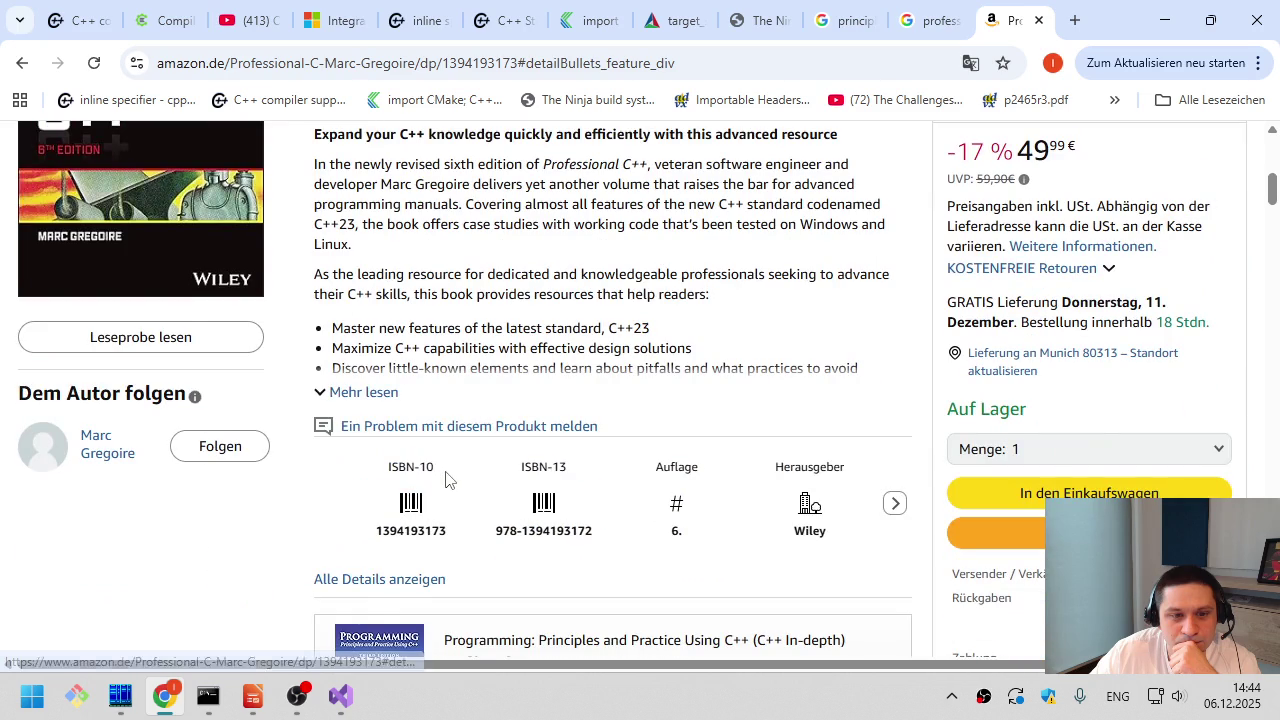
{"action": "scroll", "coordinate": [614, 383], "scroll_direction": "up", "scroll_amount": 1}
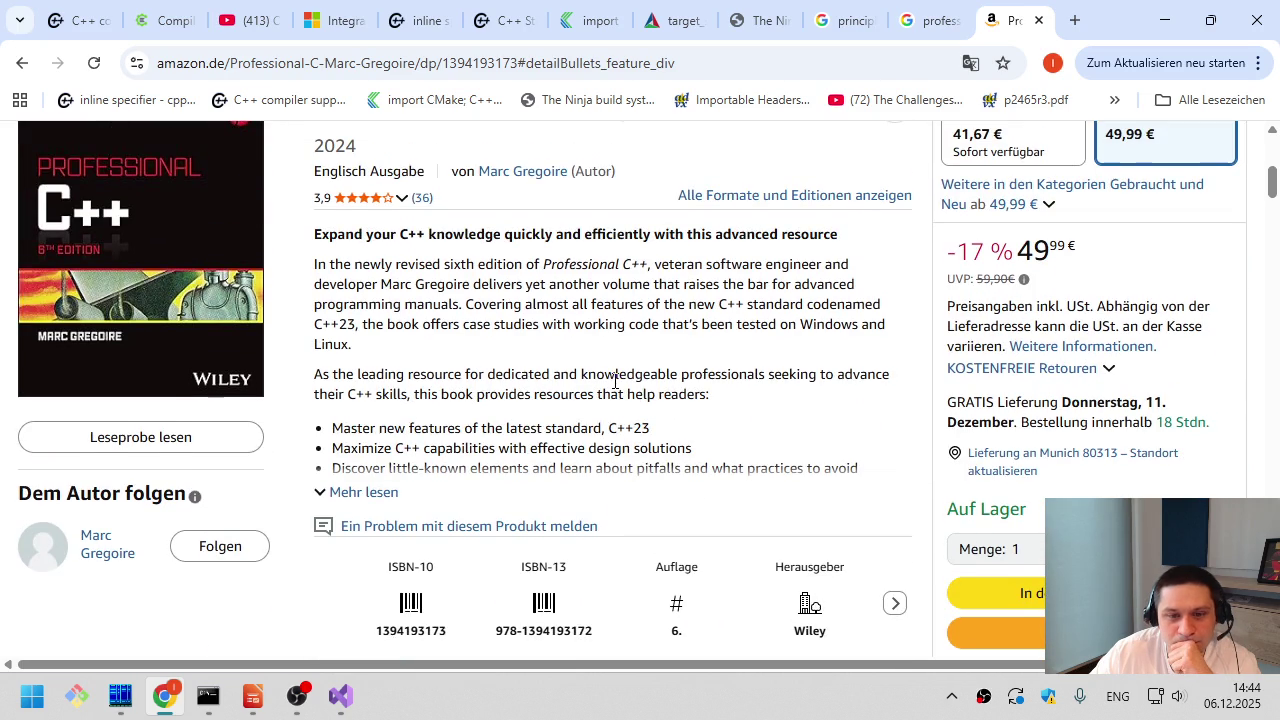
- Expand the full description with 'Mehr lesen' and scroll down to the customer reviews
{"action": "left_click", "coordinate": [380, 492]}
{"action": "scroll", "coordinate": [525, 476], "scroll_direction": "down", "scroll_amount": 1}
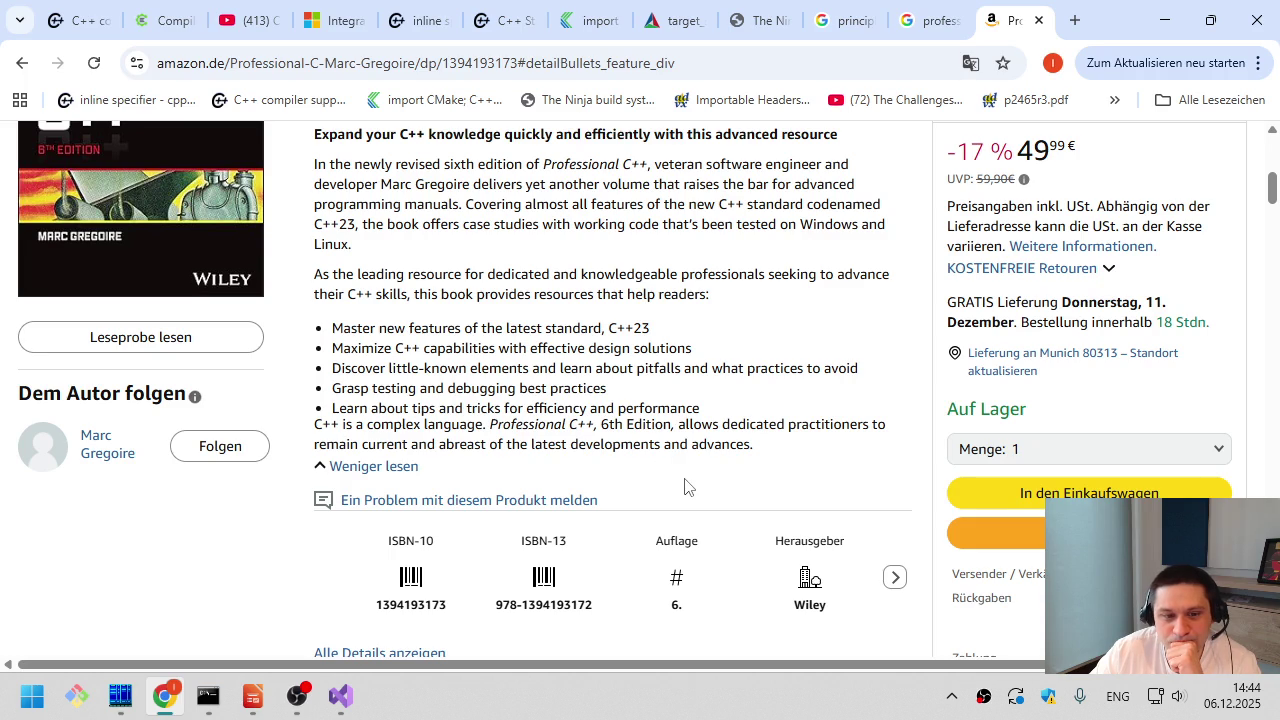
{"action": "scroll", "coordinate": [685, 487], "scroll_direction": "down", "scroll_amount": 2}
{"action": "scroll", "coordinate": [685, 487], "scroll_direction": "down", "scroll_amount": 10}
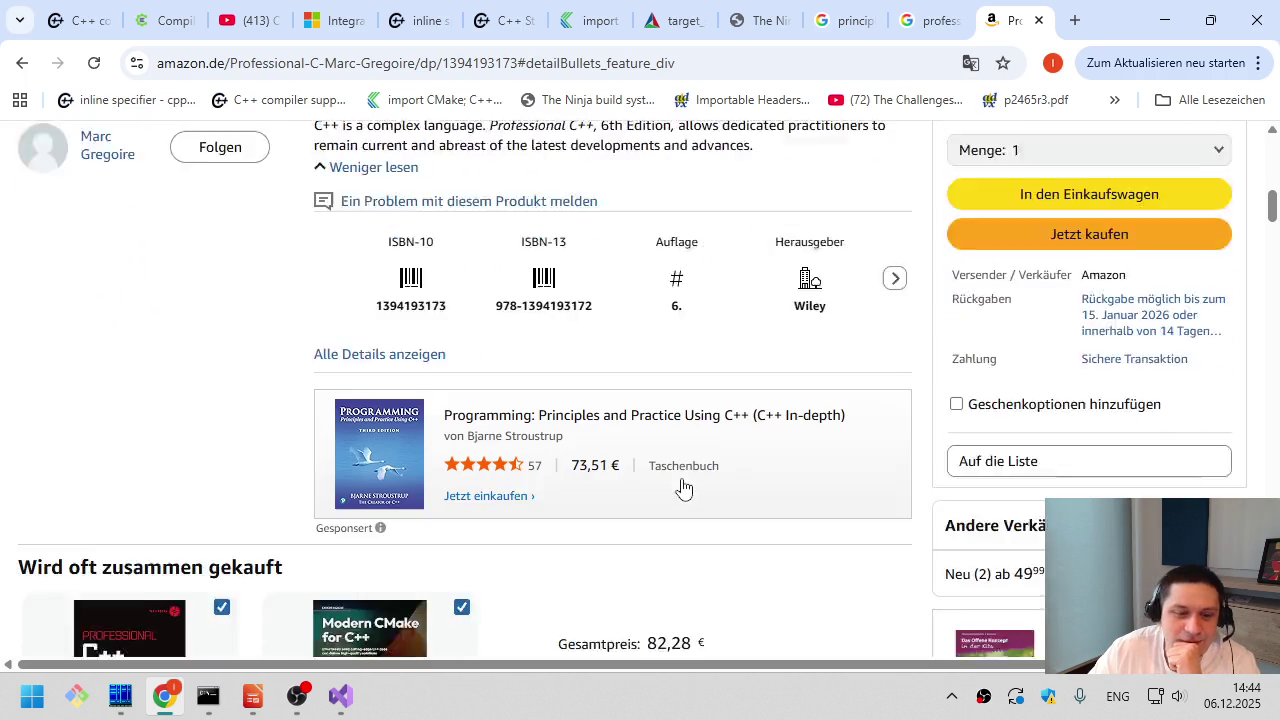
{"action": "scroll", "coordinate": [682, 487], "scroll_direction": "down", "scroll_amount": 15}
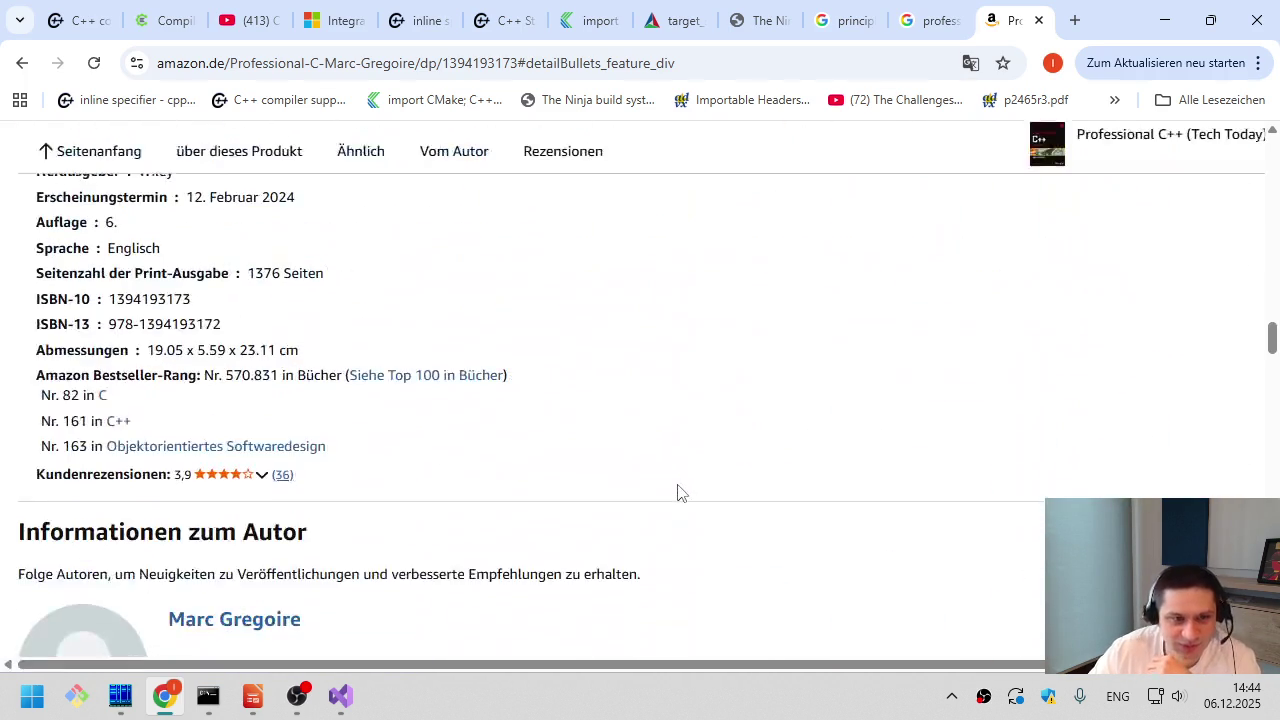
{"action": "scroll", "coordinate": [679, 485], "scroll_direction": "down", "scroll_amount": 2}
{"action": "scroll", "coordinate": [679, 485], "scroll_direction": "up", "scroll_amount": 20}
{"action": "scroll", "coordinate": [662, 500], "scroll_direction": "down", "scroll_amount": 1}
{"action": "scroll", "coordinate": [662, 500], "scroll_direction": "down", "scroll_amount": 3}
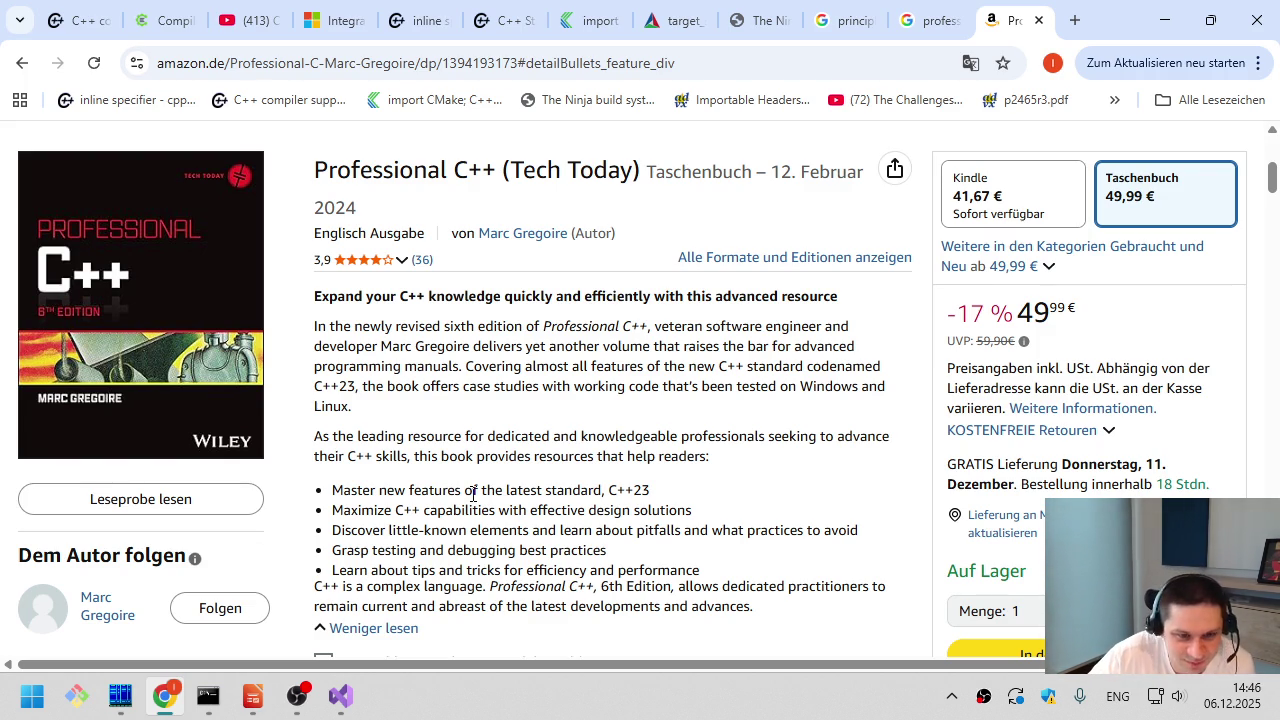
{"action": "scroll", "coordinate": [470, 491], "scroll_direction": "down", "scroll_amount": 1}
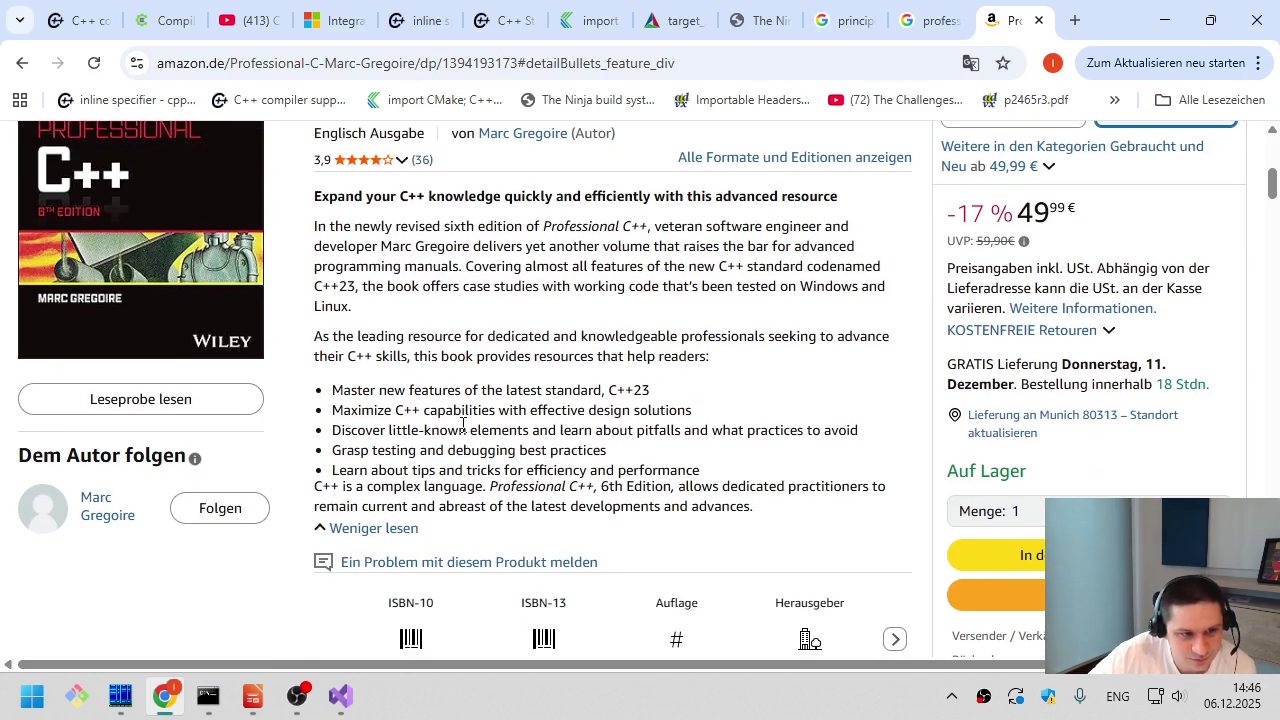
{"action": "left_click", "coordinate": [165, 411]}
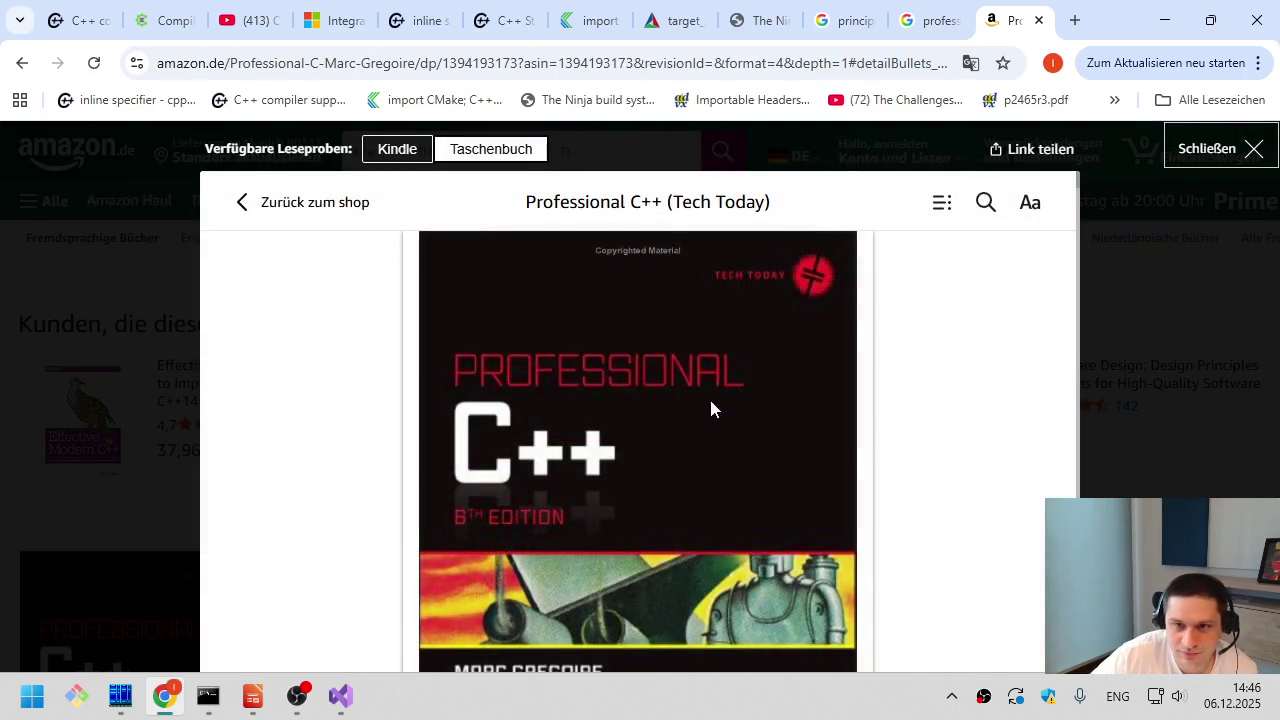
- Scroll the Professional C++ sample's contents past Chapters 1 and 2 to Chapter 3: Coding with Style
{"action": "scroll", "coordinate": [700, 405], "scroll_direction": "down", "scroll_amount": 5}
{"action": "scroll", "coordinate": [740, 420], "scroll_direction": "down", "scroll_amount": 15}
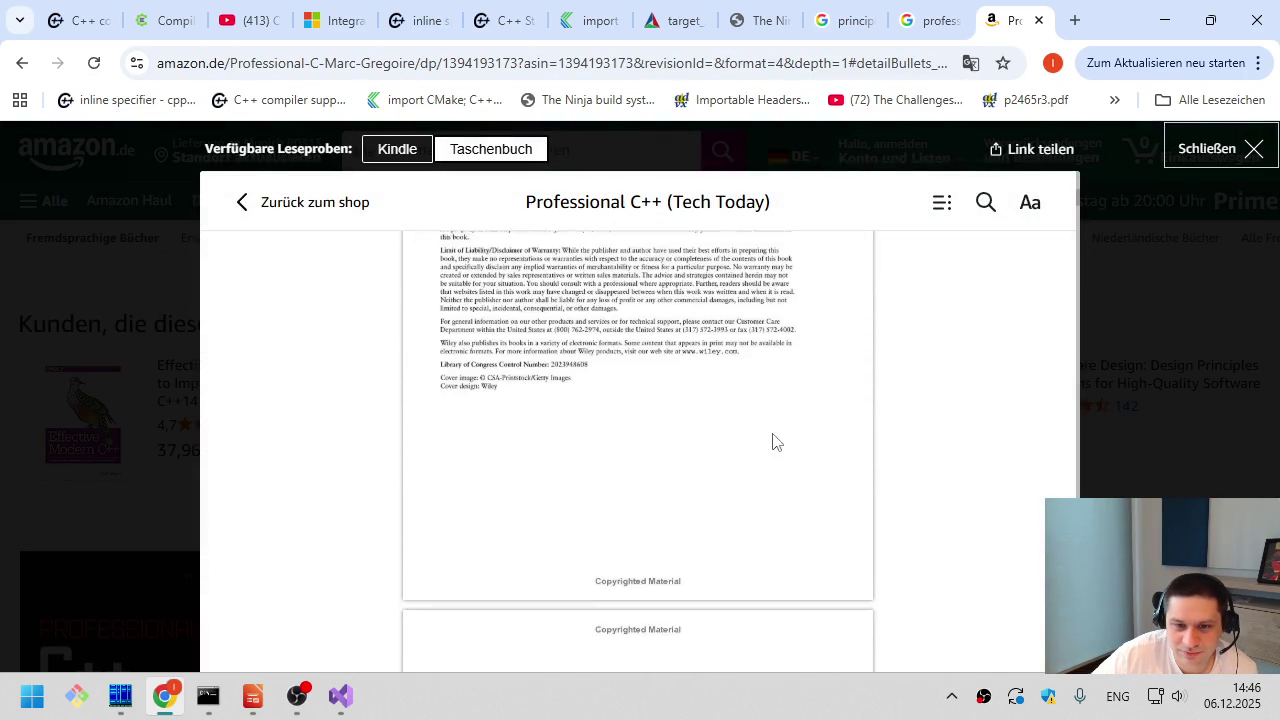
{"action": "scroll", "coordinate": [779, 443], "scroll_direction": "down", "scroll_amount": 5}
{"action": "scroll", "coordinate": [785, 455], "scroll_direction": "up", "scroll_amount": 5}
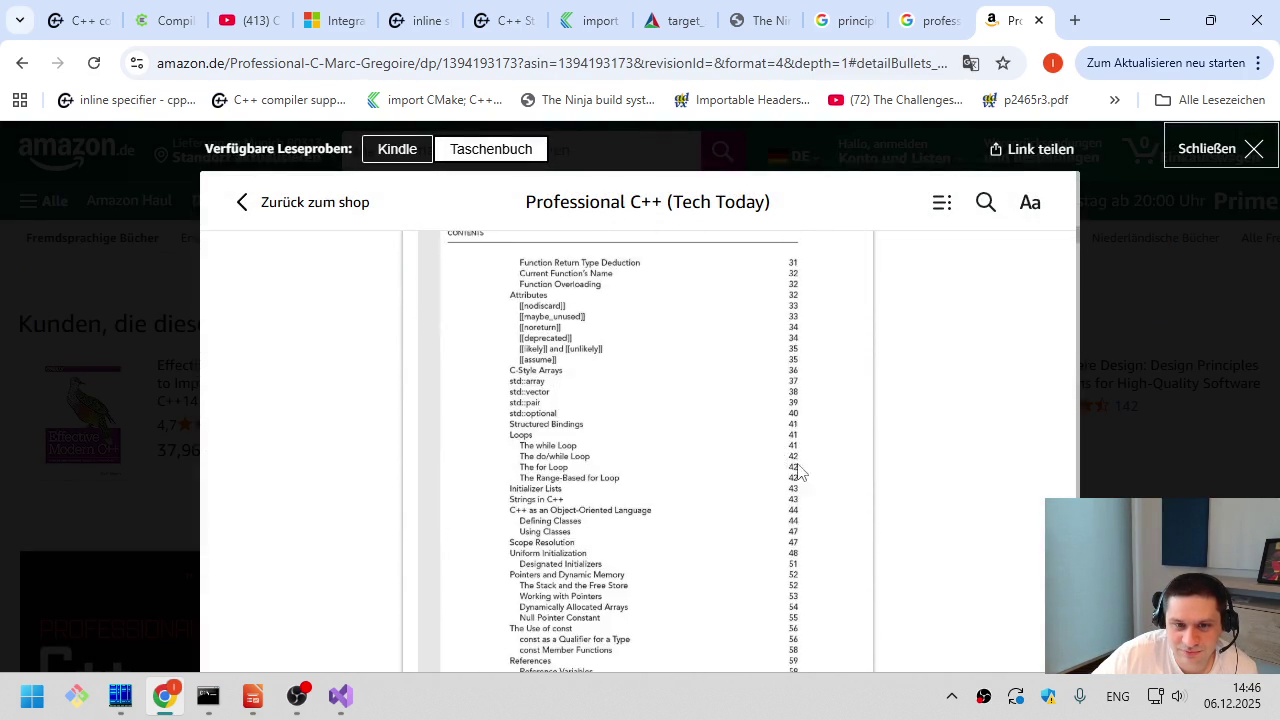
{"action": "scroll", "coordinate": [811, 485], "scroll_direction": "down", "scroll_amount": 1}
{"action": "scroll", "coordinate": [811, 480], "scroll_direction": "up", "scroll_amount": 3}
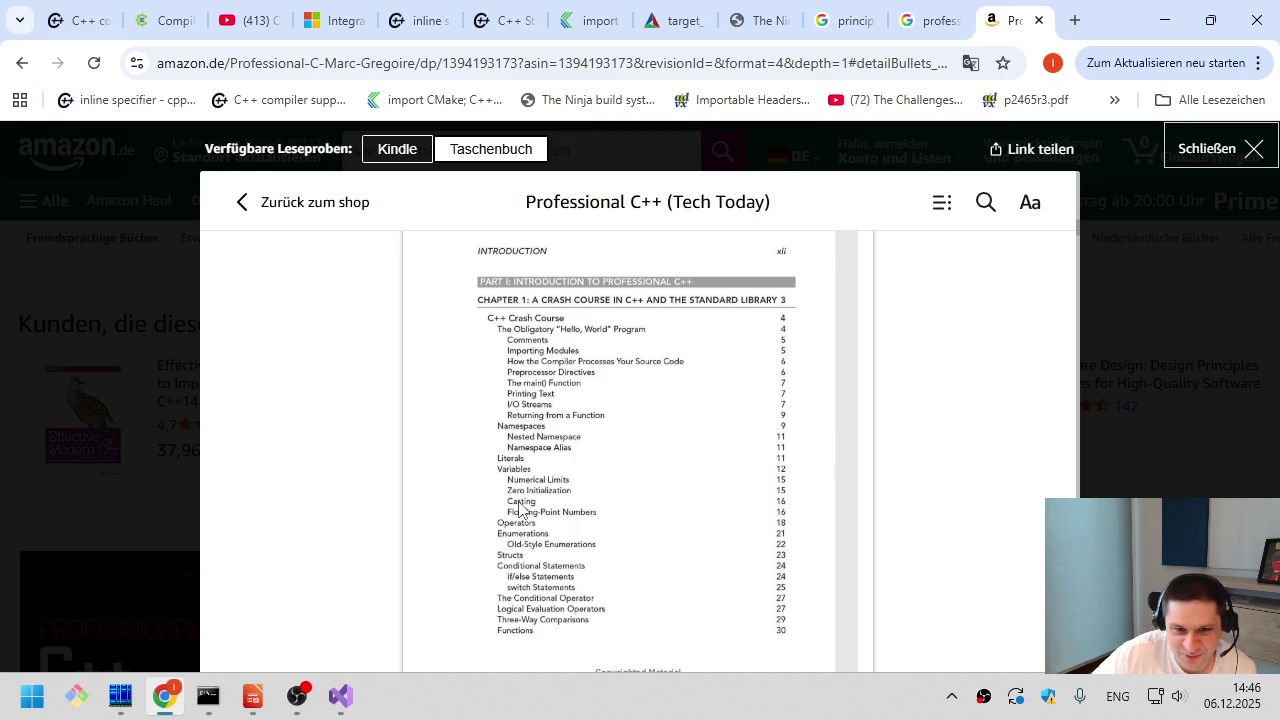
{"action": "scroll", "coordinate": [520, 535], "scroll_direction": "down", "scroll_amount": 1}
{"action": "scroll", "coordinate": [519, 539], "scroll_direction": "down", "scroll_amount": 1}
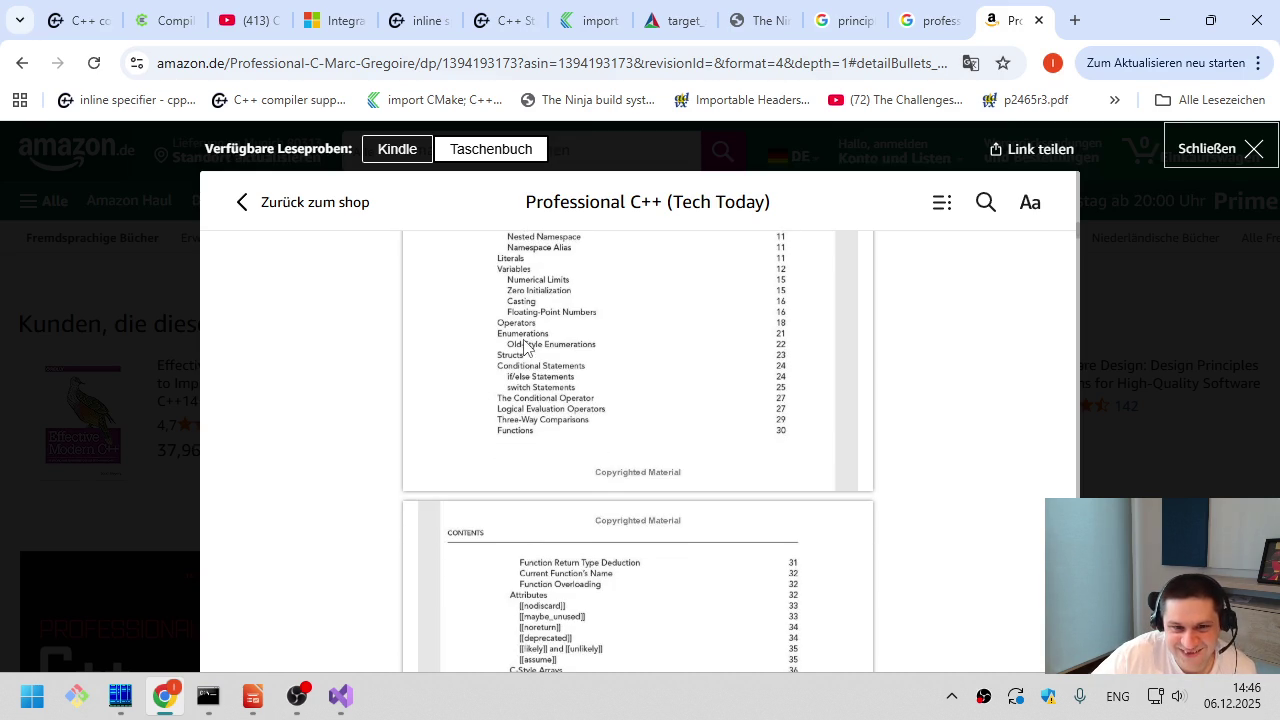
{"action": "scroll", "coordinate": [519, 443], "scroll_direction": "down", "scroll_amount": 4}
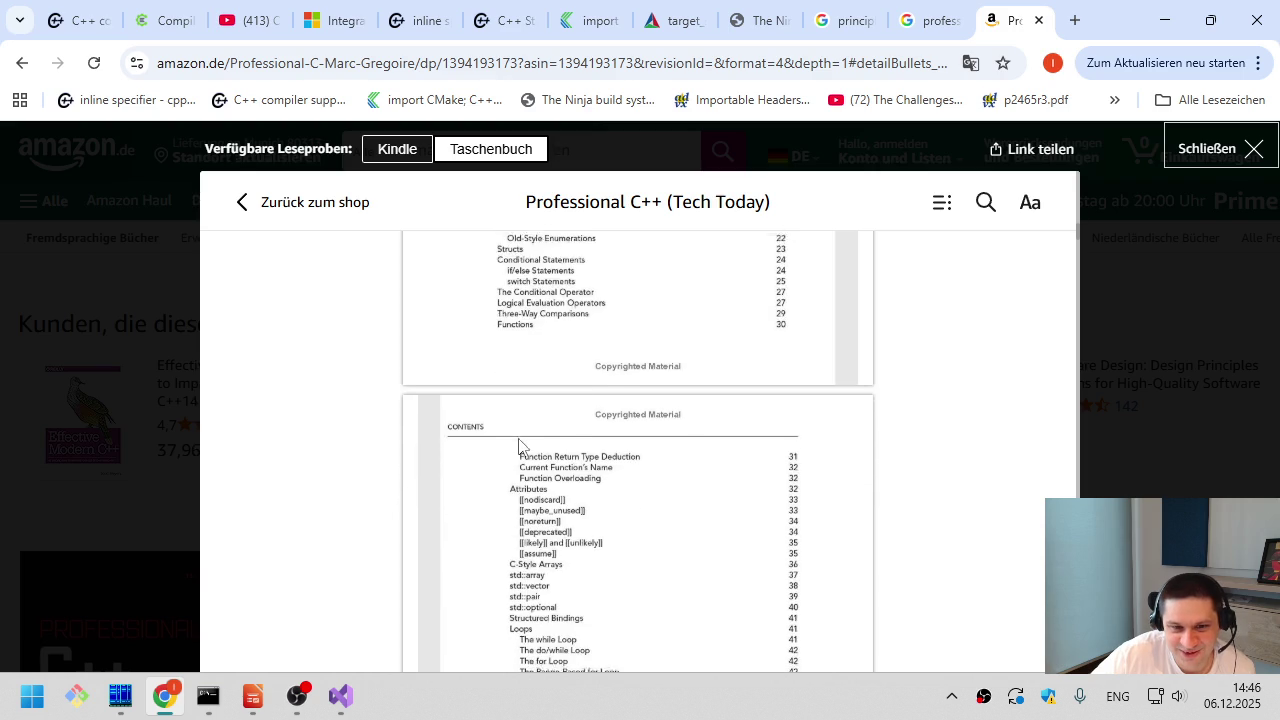
{"action": "scroll", "coordinate": [519, 446], "scroll_direction": "down", "scroll_amount": 1}
{"action": "scroll", "coordinate": [519, 446], "scroll_direction": "up", "scroll_amount": 4}
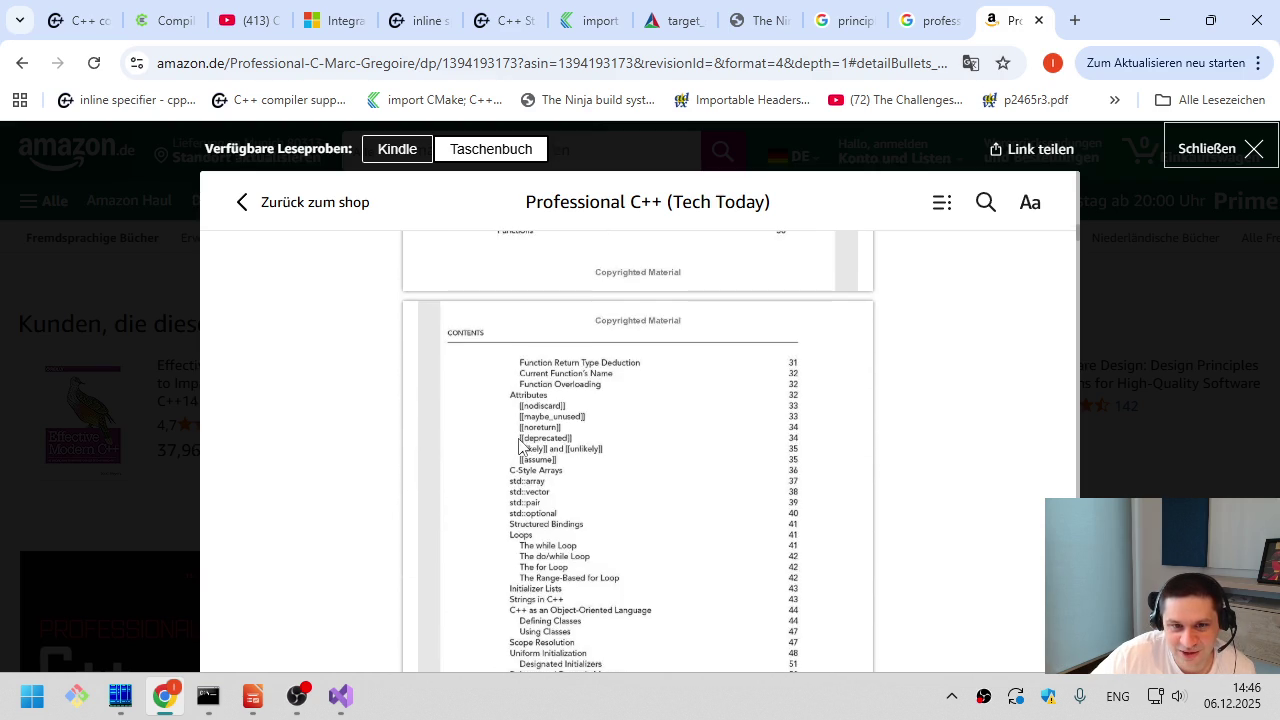
{"action": "scroll", "coordinate": [519, 446], "scroll_direction": "down", "scroll_amount": 2}
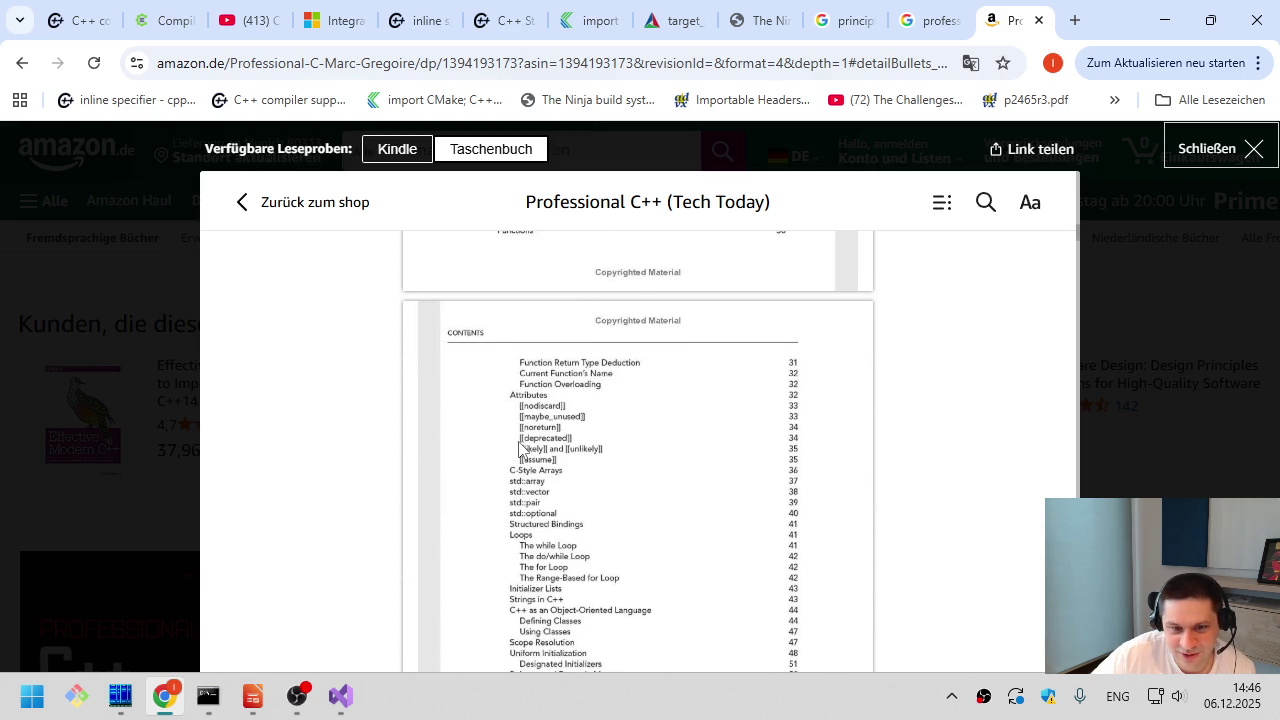
{"action": "scroll", "coordinate": [519, 446], "scroll_direction": "down", "scroll_amount": 1}
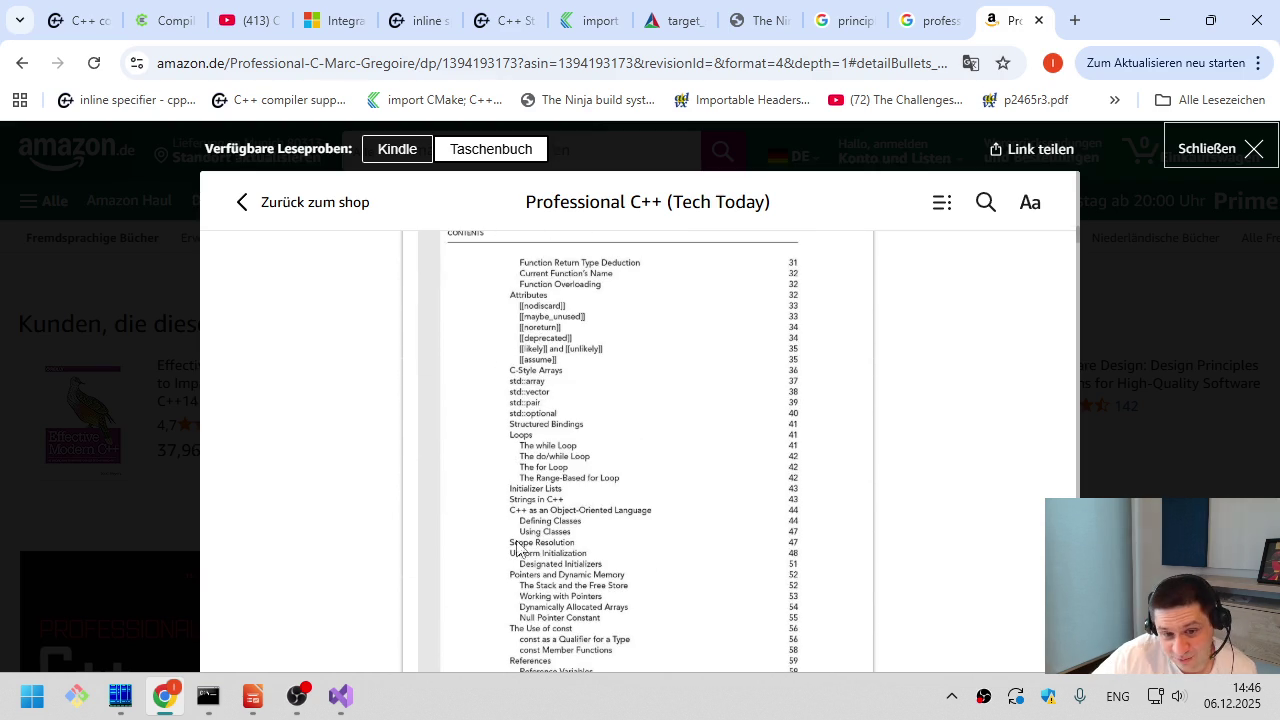
{"action": "scroll", "coordinate": [517, 540], "scroll_direction": "down", "scroll_amount": 3}
{"action": "scroll", "coordinate": [517, 540], "scroll_direction": "up", "scroll_amount": 3}
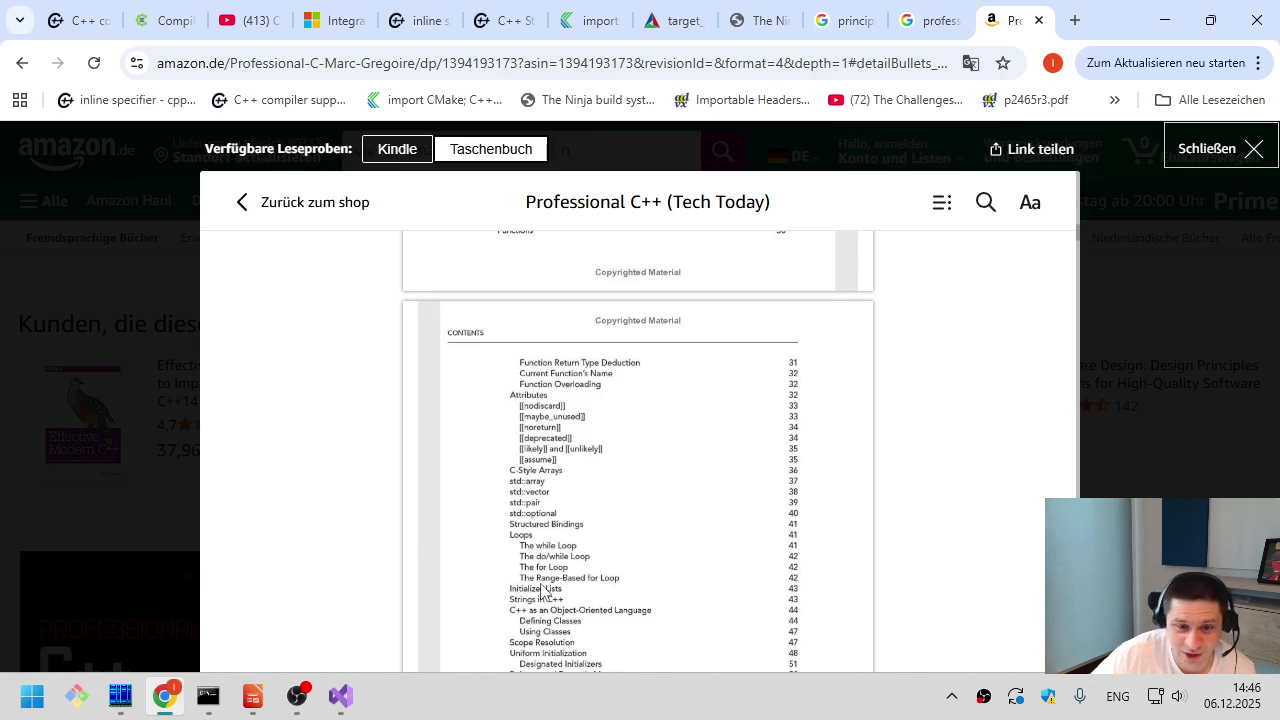
{"action": "scroll", "coordinate": [540, 588], "scroll_direction": "down", "scroll_amount": 5}
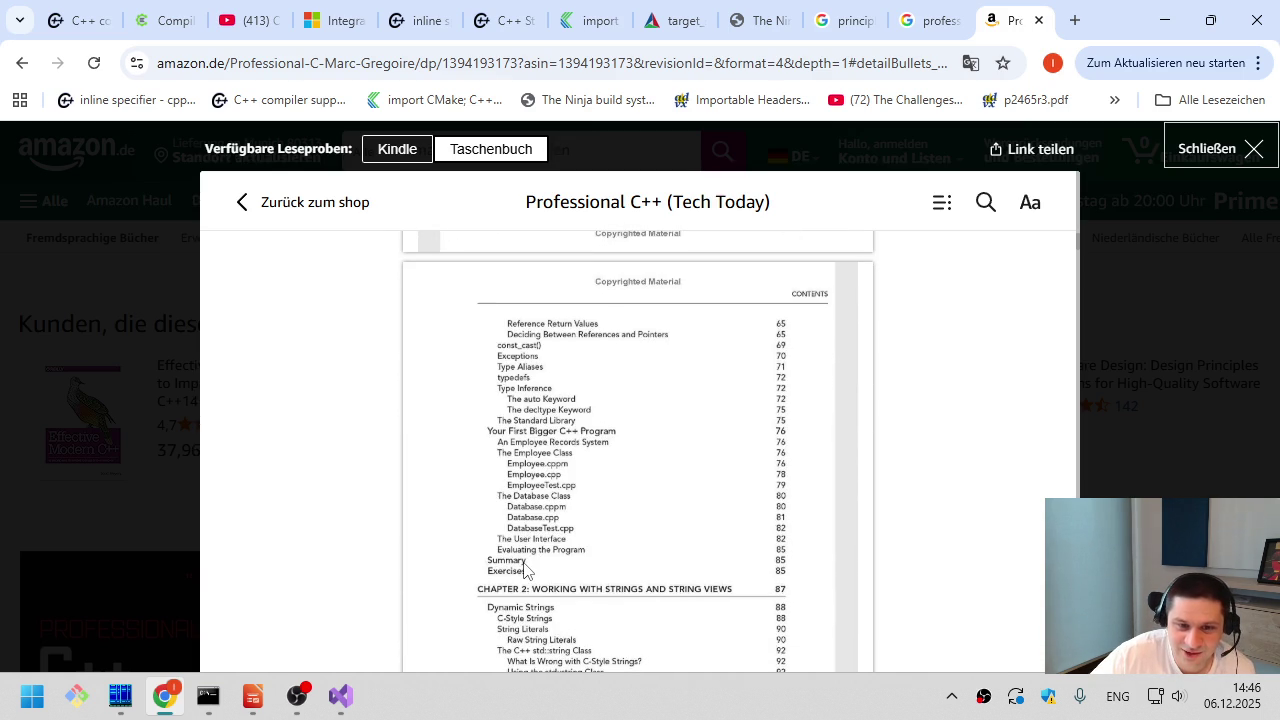
{"action": "scroll", "coordinate": [524, 570], "scroll_direction": "down", "scroll_amount": 1}
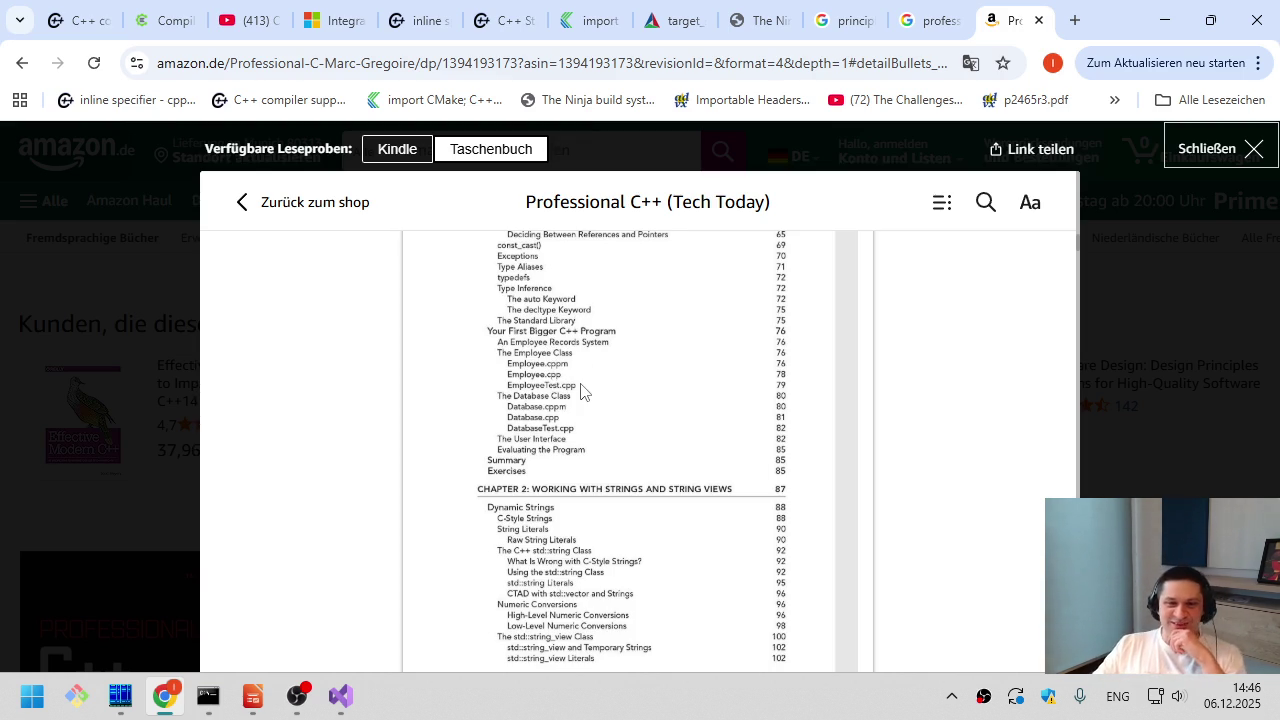
{"action": "scroll", "coordinate": [515, 430], "scroll_direction": "down", "scroll_amount": 1}
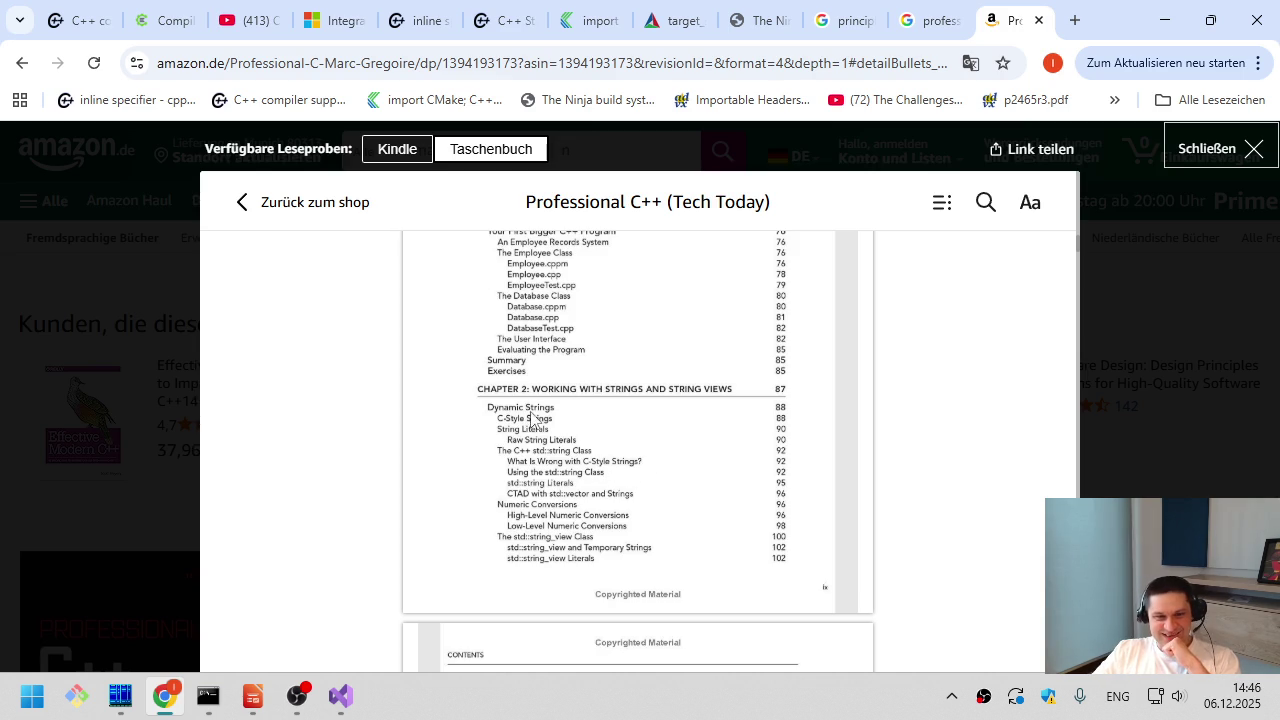
{"action": "scroll", "coordinate": [565, 538], "scroll_direction": "down", "scroll_amount": 4}
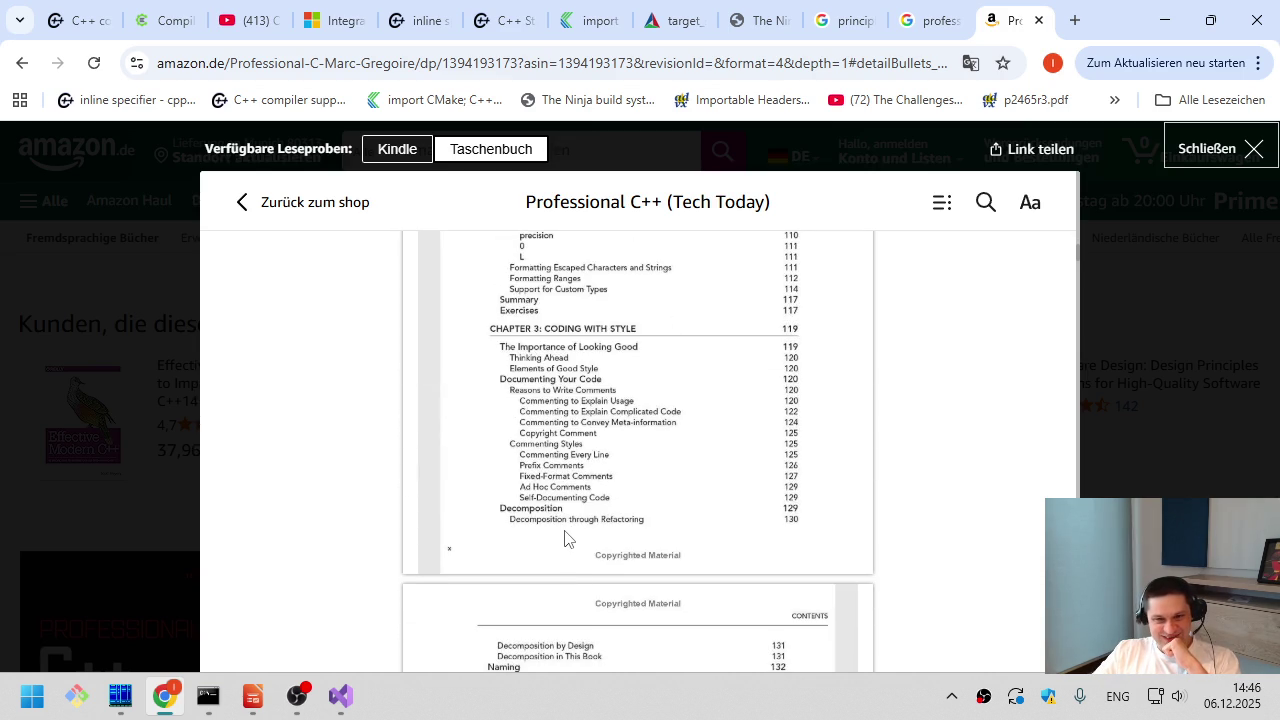
- Scroll the contents from the smart pointers entries down to Chapter 10's casts and Chapter 11 on modules
{"action": "scroll", "coordinate": [565, 538], "scroll_direction": "down", "scroll_amount": 4}
{"action": "scroll", "coordinate": [565, 538], "scroll_direction": "down", "scroll_amount": 2}
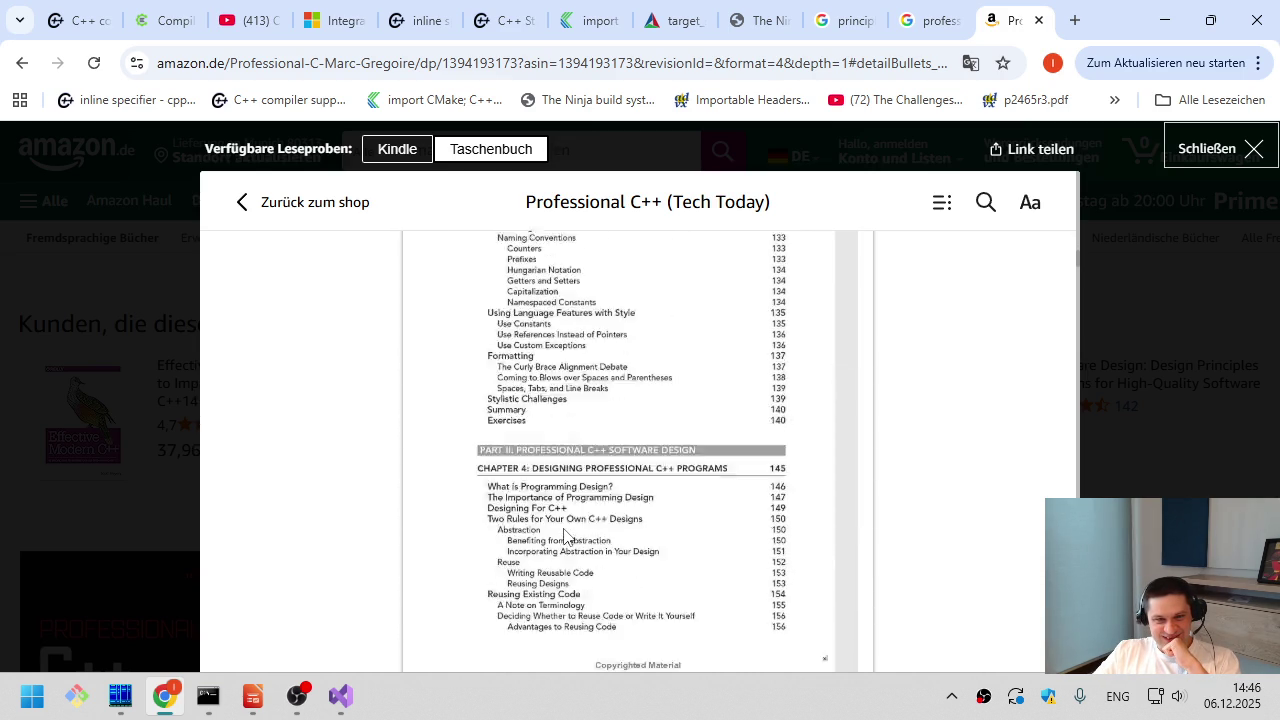
{"action": "scroll", "coordinate": [565, 538], "scroll_direction": "down", "scroll_amount": 5}
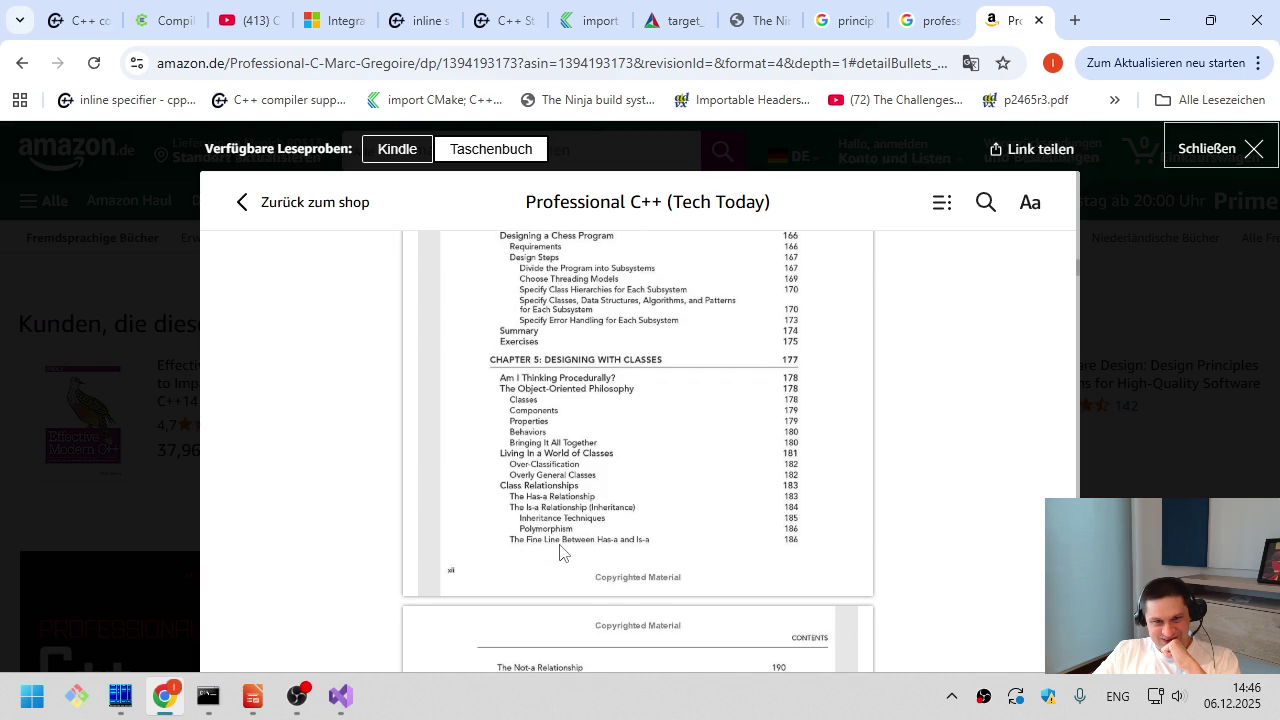
{"action": "scroll", "coordinate": [560, 552], "scroll_direction": "down", "scroll_amount": 1}
{"action": "scroll", "coordinate": [558, 560], "scroll_direction": "down", "scroll_amount": 3}
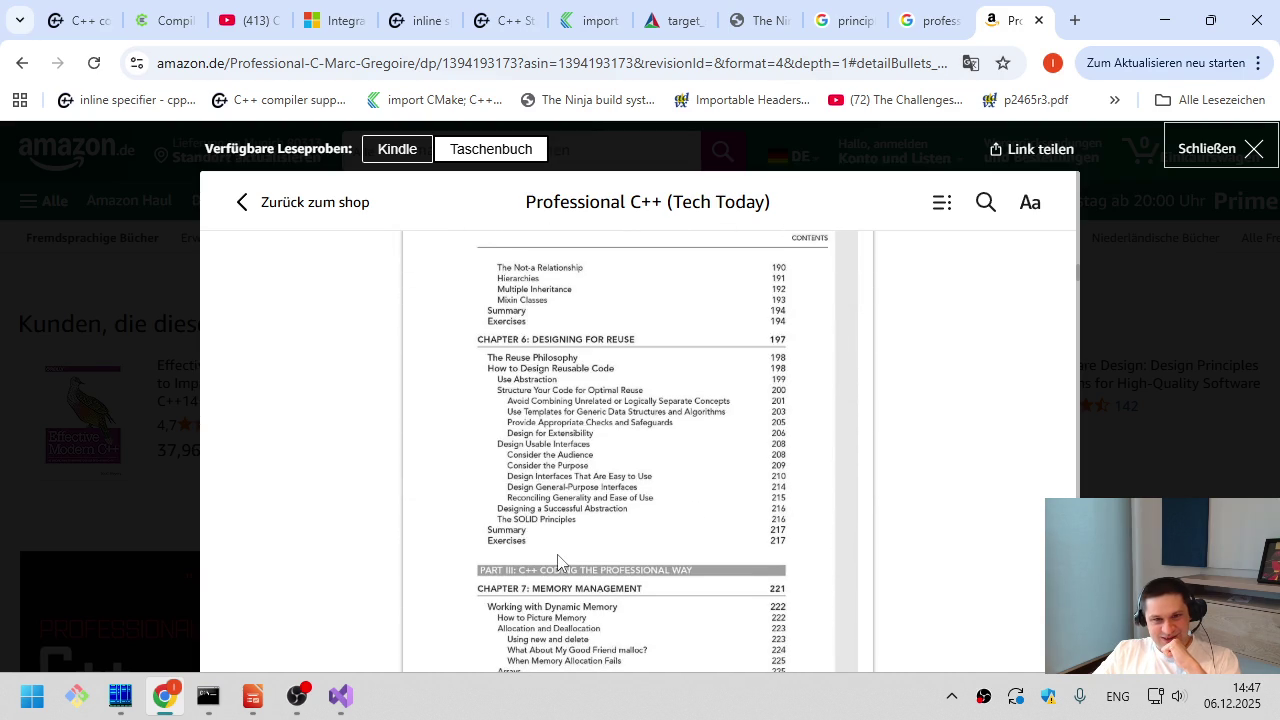
{"action": "scroll", "coordinate": [665, 550], "scroll_direction": "down", "scroll_amount": 2}
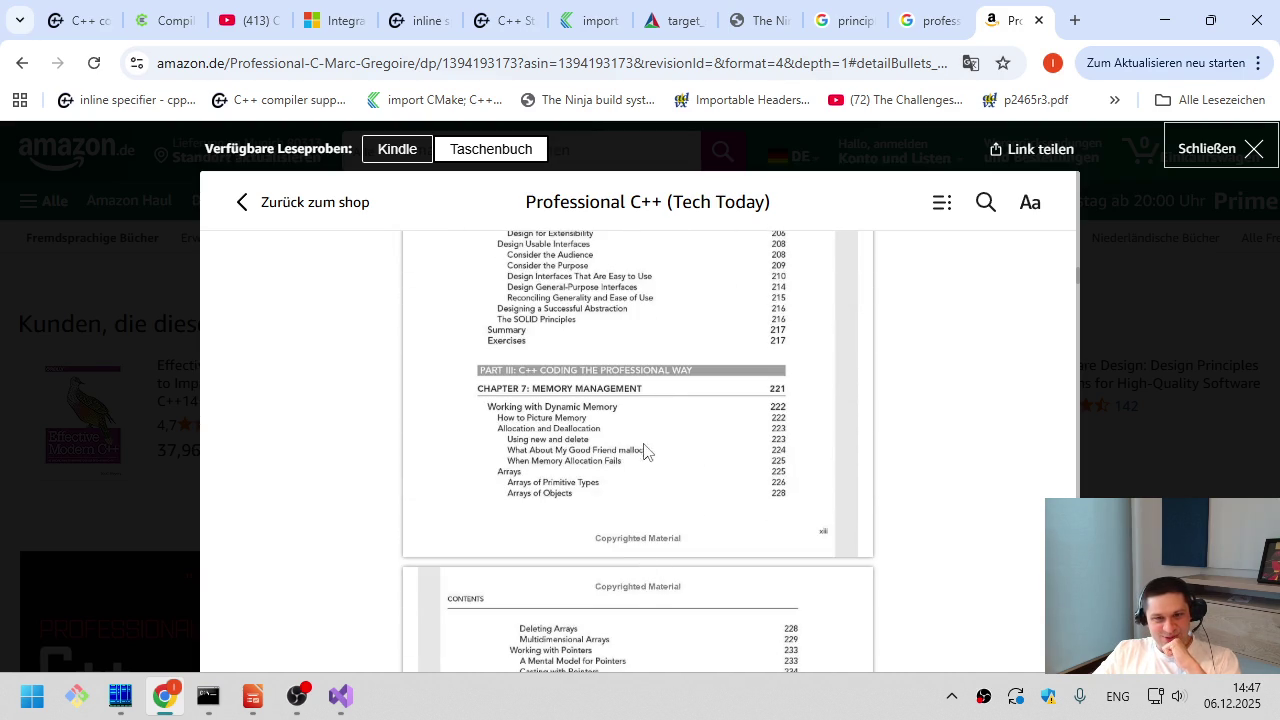
{"action": "scroll", "coordinate": [648, 630], "scroll_direction": "down", "scroll_amount": 6}
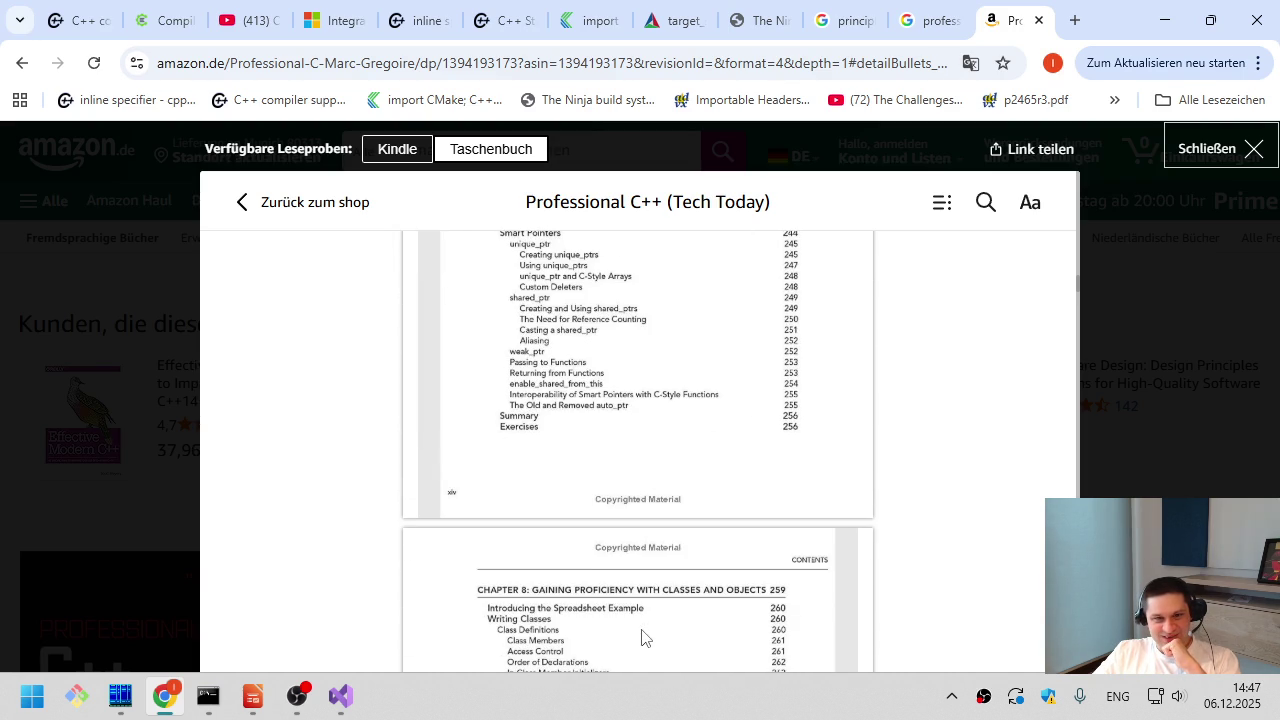
{"action": "scroll", "coordinate": [643, 637], "scroll_direction": "up", "scroll_amount": 3}
{"action": "scroll", "coordinate": [528, 476], "scroll_direction": "up", "scroll_amount": 2}
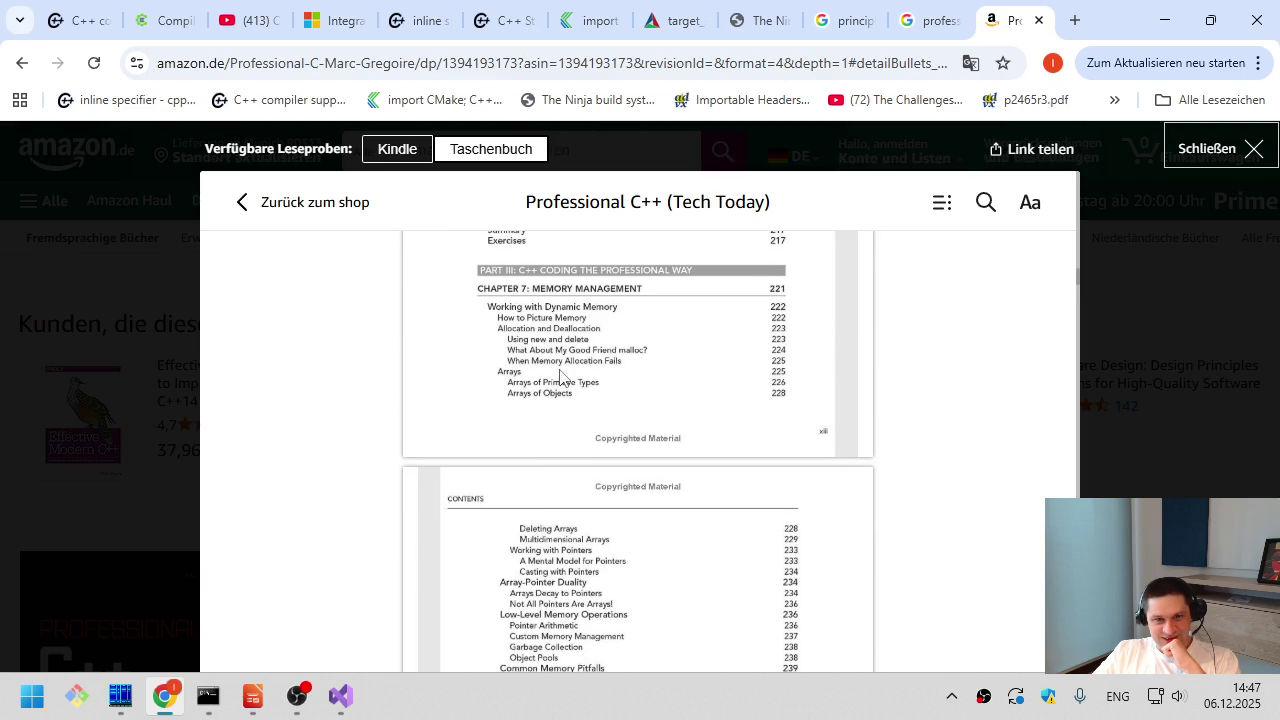
{"action": "scroll", "coordinate": [528, 430], "scroll_direction": "down", "scroll_amount": 1}
{"action": "scroll", "coordinate": [528, 526], "scroll_direction": "down", "scroll_amount": 1}
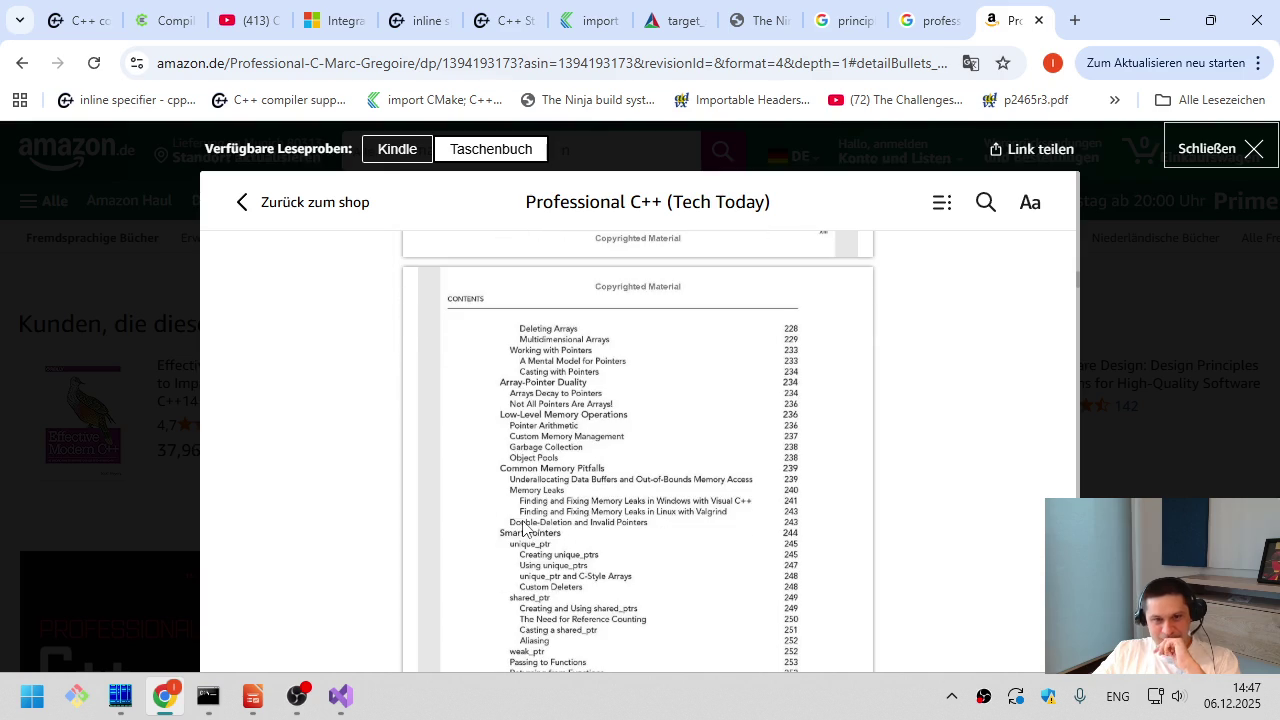
{"action": "scroll", "coordinate": [518, 562], "scroll_direction": "down", "scroll_amount": 3}
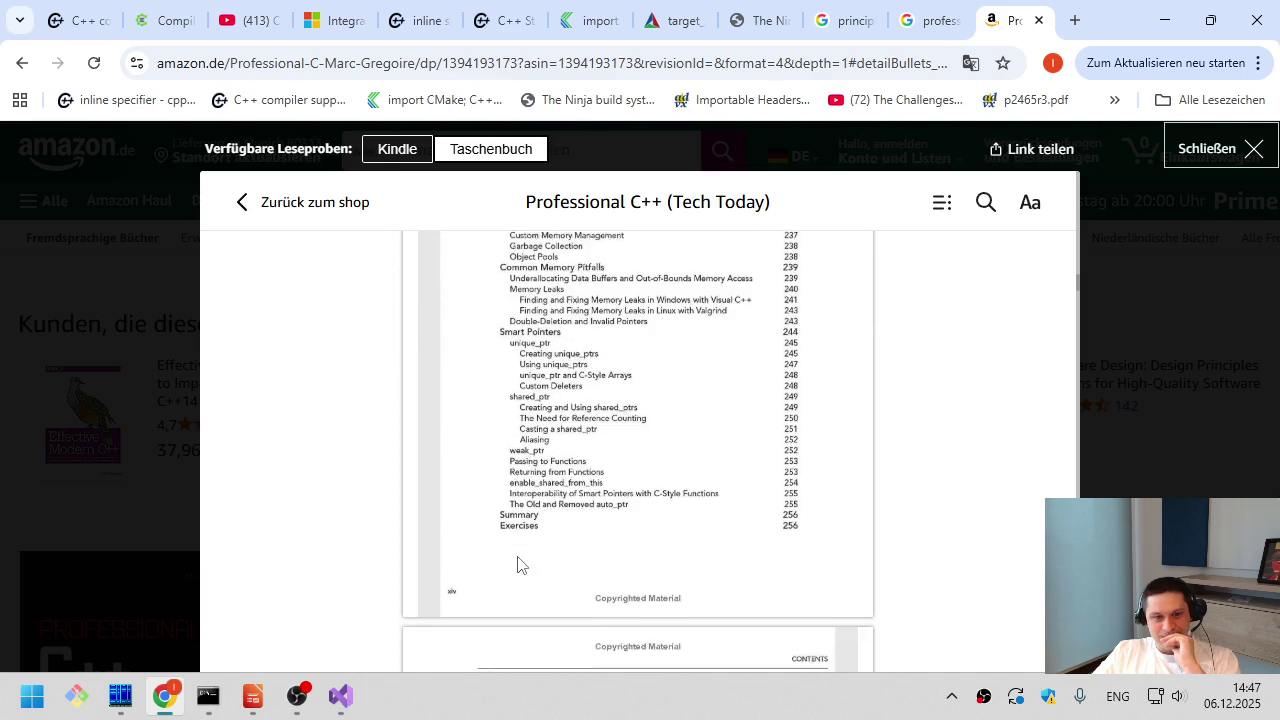
{"action": "scroll", "coordinate": [518, 562], "scroll_direction": "down", "scroll_amount": 3}
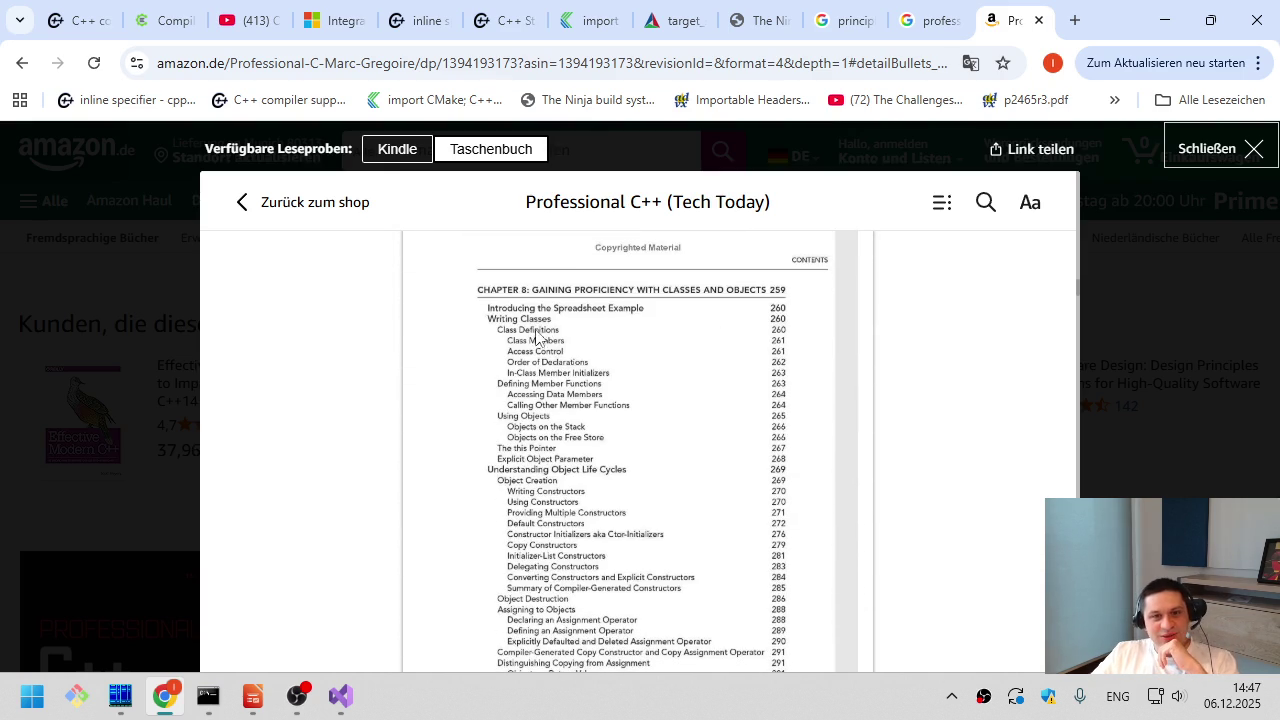
{"action": "scroll", "coordinate": [545, 398], "scroll_direction": "down", "scroll_amount": 2}
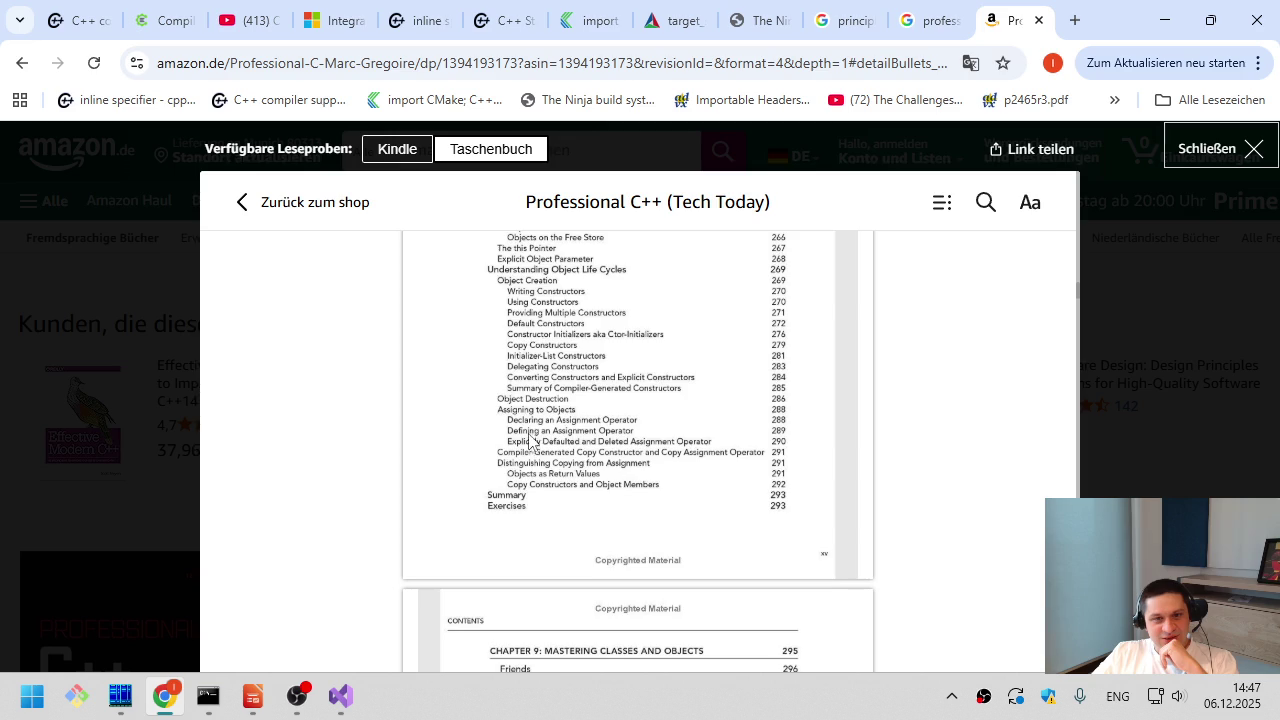
{"action": "scroll", "coordinate": [530, 441], "scroll_direction": "down", "scroll_amount": 3}
{"action": "scroll", "coordinate": [530, 443], "scroll_direction": "down", "scroll_amount": 2}
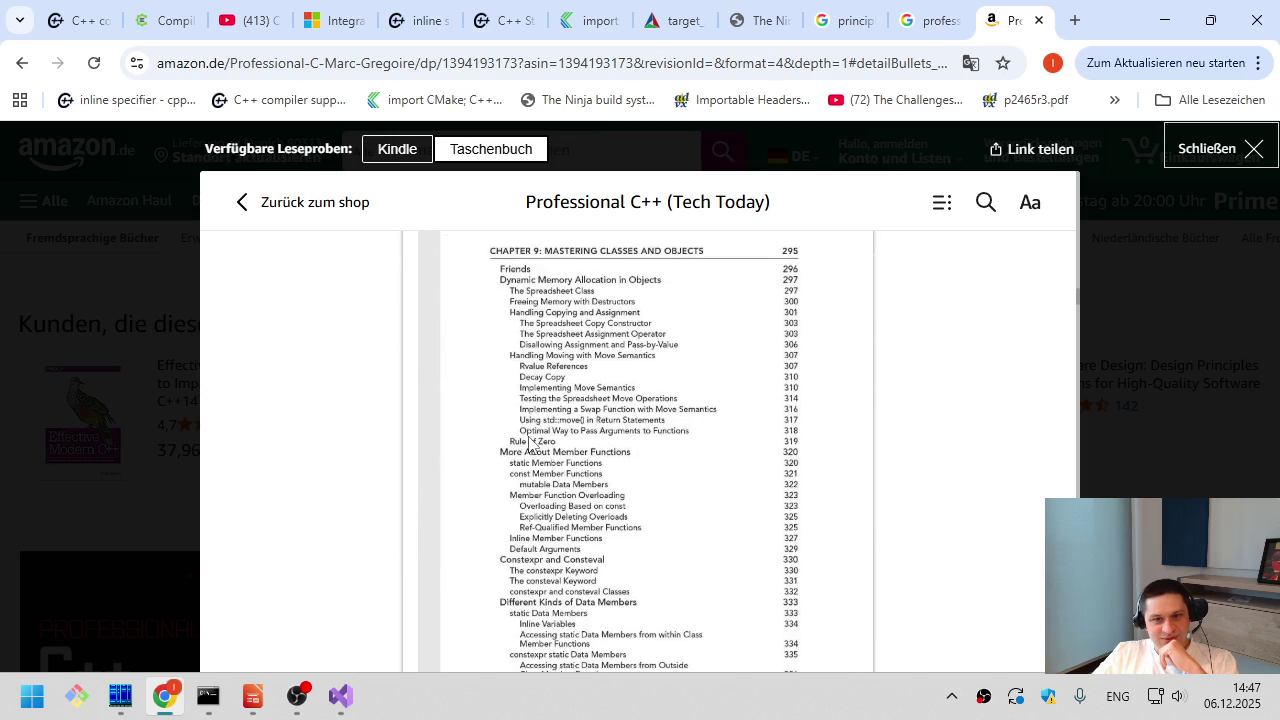
{"action": "scroll", "coordinate": [530, 446], "scroll_direction": "down", "scroll_amount": 6}
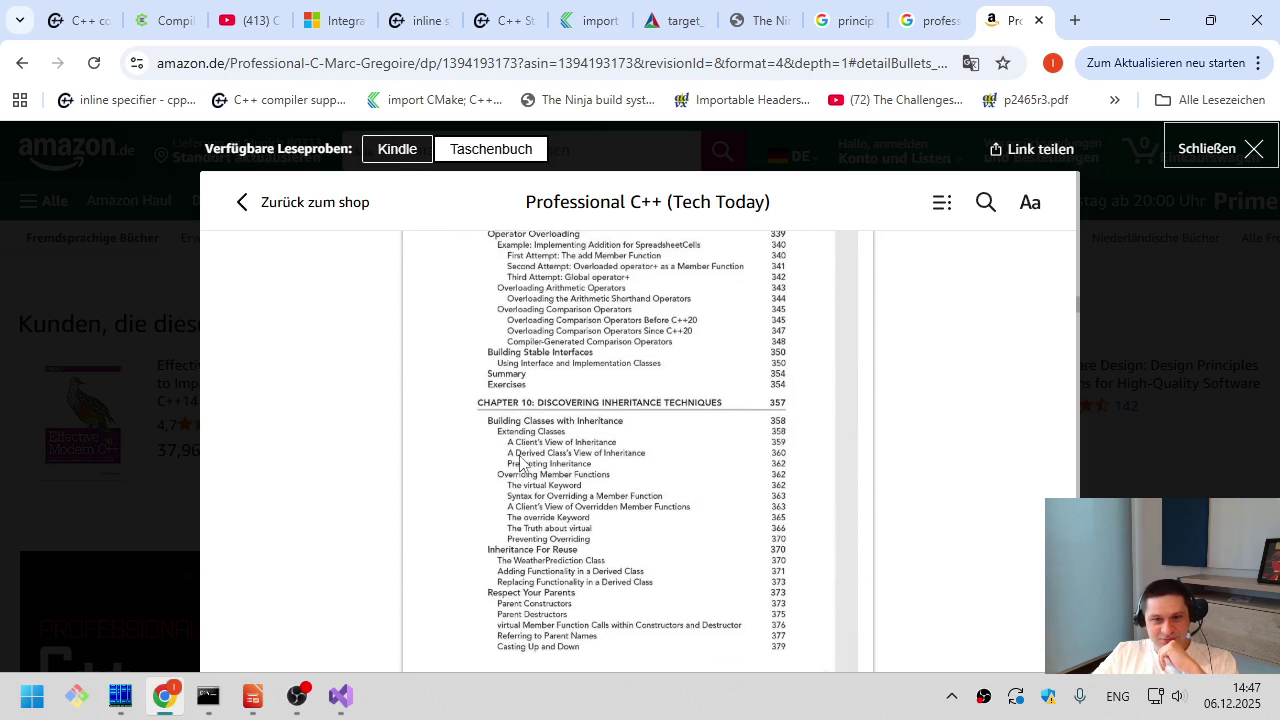
{"action": "scroll", "coordinate": [520, 460], "scroll_direction": "down", "scroll_amount": 10}
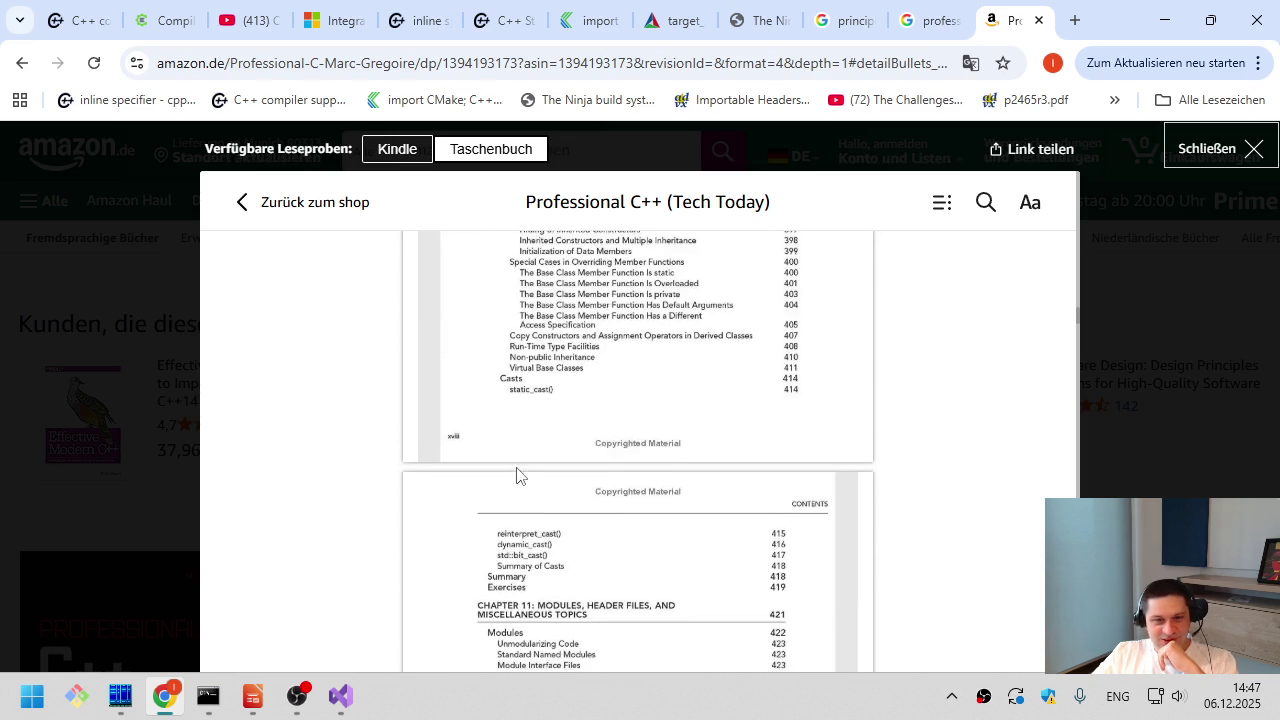
- Scroll the contents past Cross-Language Development to Part VI: Appendices and the Index (page 1293), then slightly back
{"action": "scroll", "coordinate": [517, 475], "scroll_direction": "down", "scroll_amount": 4}
{"action": "scroll", "coordinate": [552, 445], "scroll_direction": "up", "scroll_amount": 2}
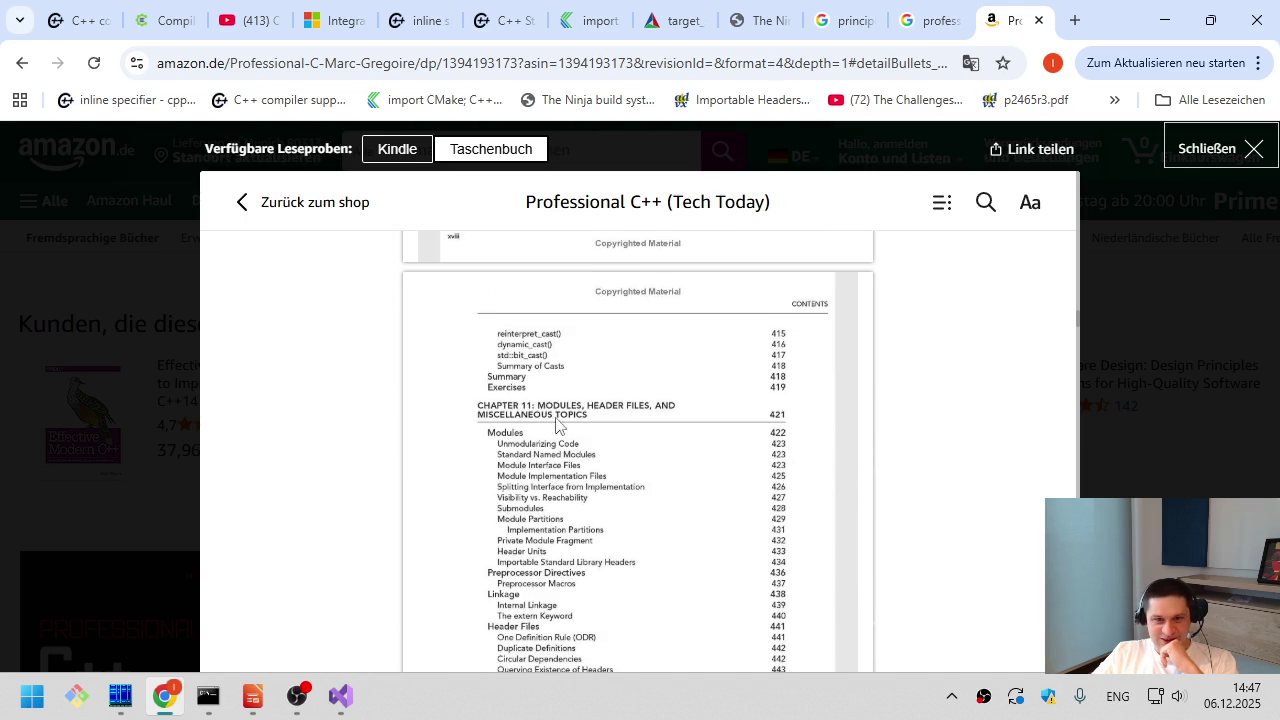
{"action": "scroll", "coordinate": [560, 520], "scroll_direction": "down", "scroll_amount": 7}
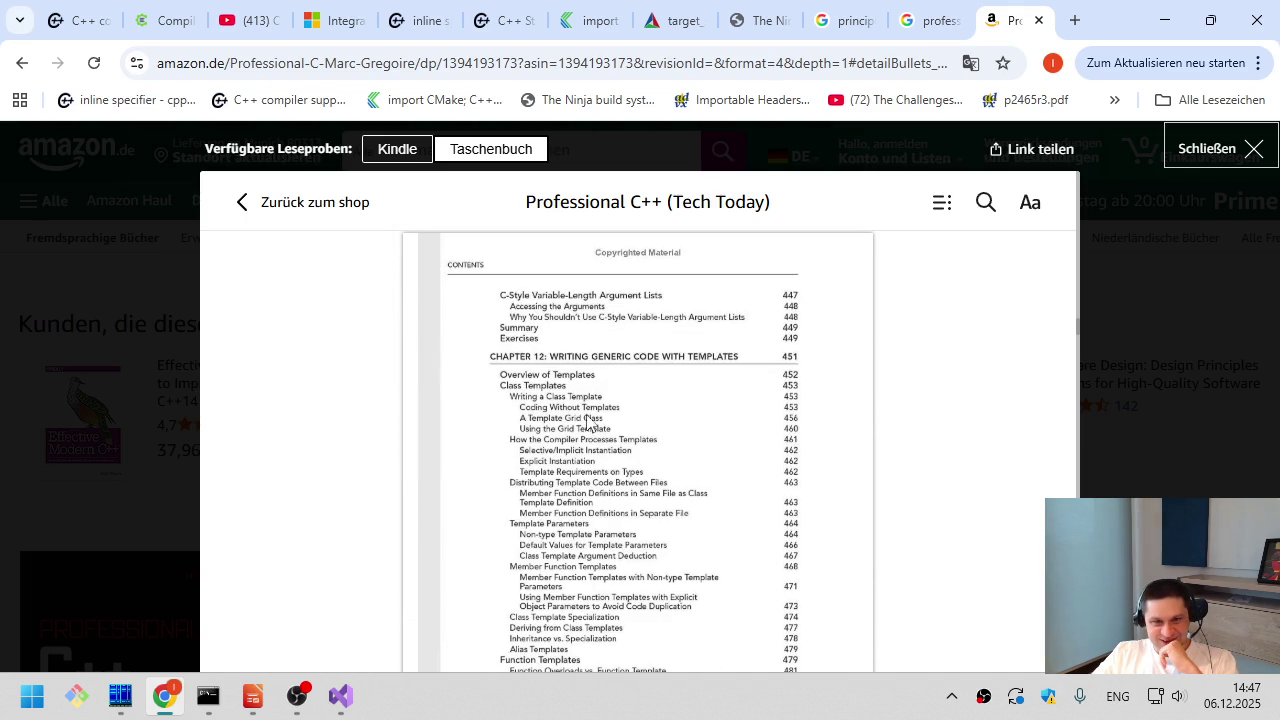
{"action": "scroll", "coordinate": [587, 447], "scroll_direction": "down", "scroll_amount": 10}
{"action": "scroll", "coordinate": [545, 488], "scroll_direction": "down", "scroll_amount": 1}
{"action": "scroll", "coordinate": [540, 500], "scroll_direction": "down", "scroll_amount": 5}
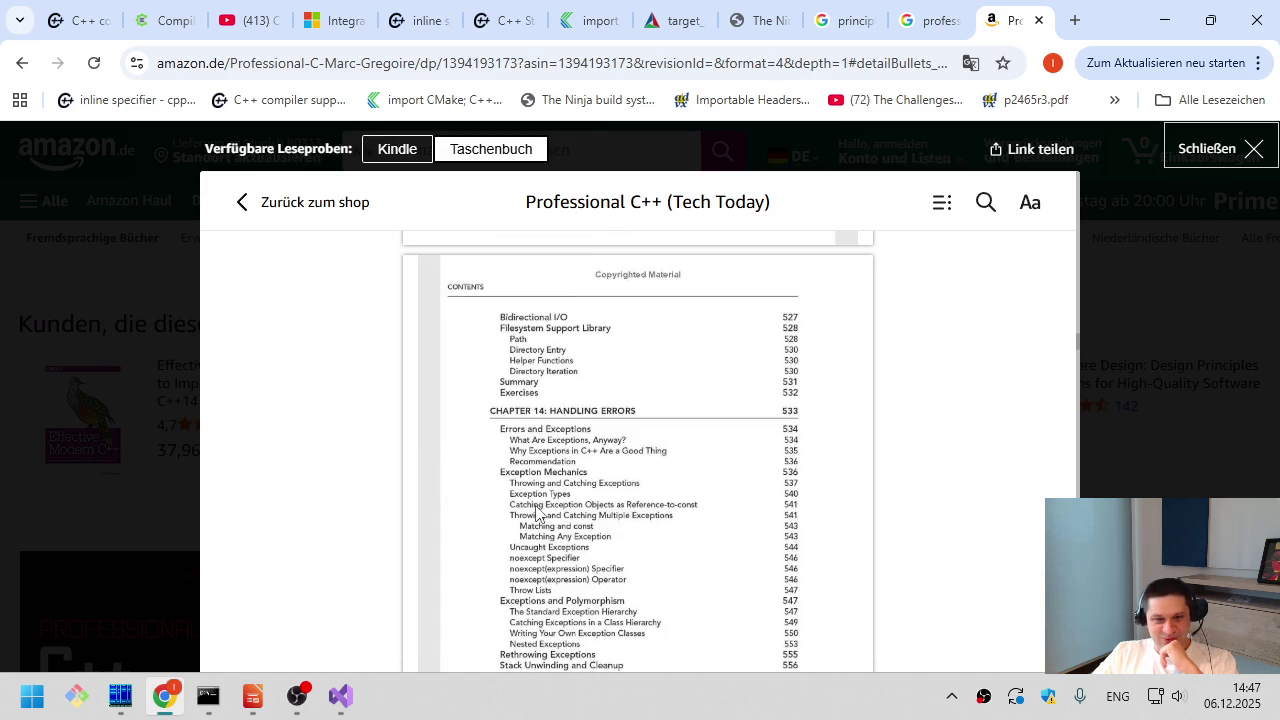
{"action": "scroll", "coordinate": [538, 510], "scroll_direction": "down", "scroll_amount": 3}
{"action": "scroll", "coordinate": [537, 515], "scroll_direction": "down", "scroll_amount": 5}
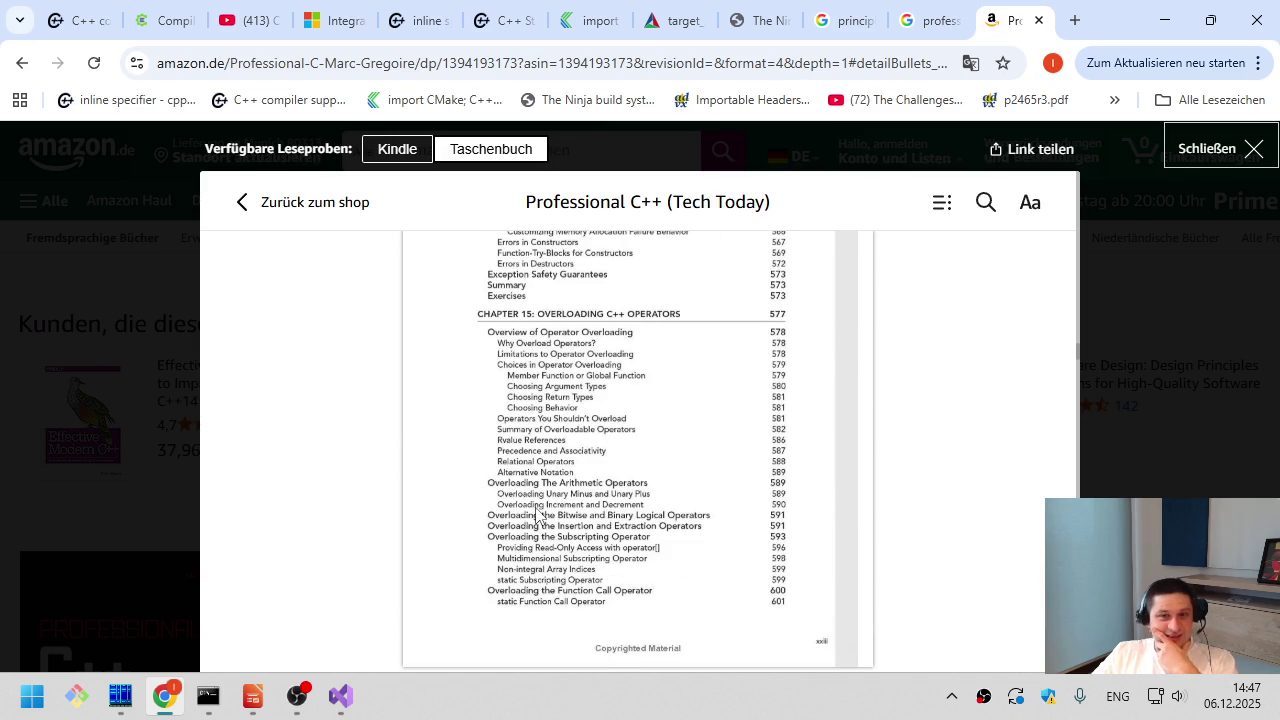
{"action": "scroll", "coordinate": [537, 515], "scroll_direction": "down", "scroll_amount": 10}
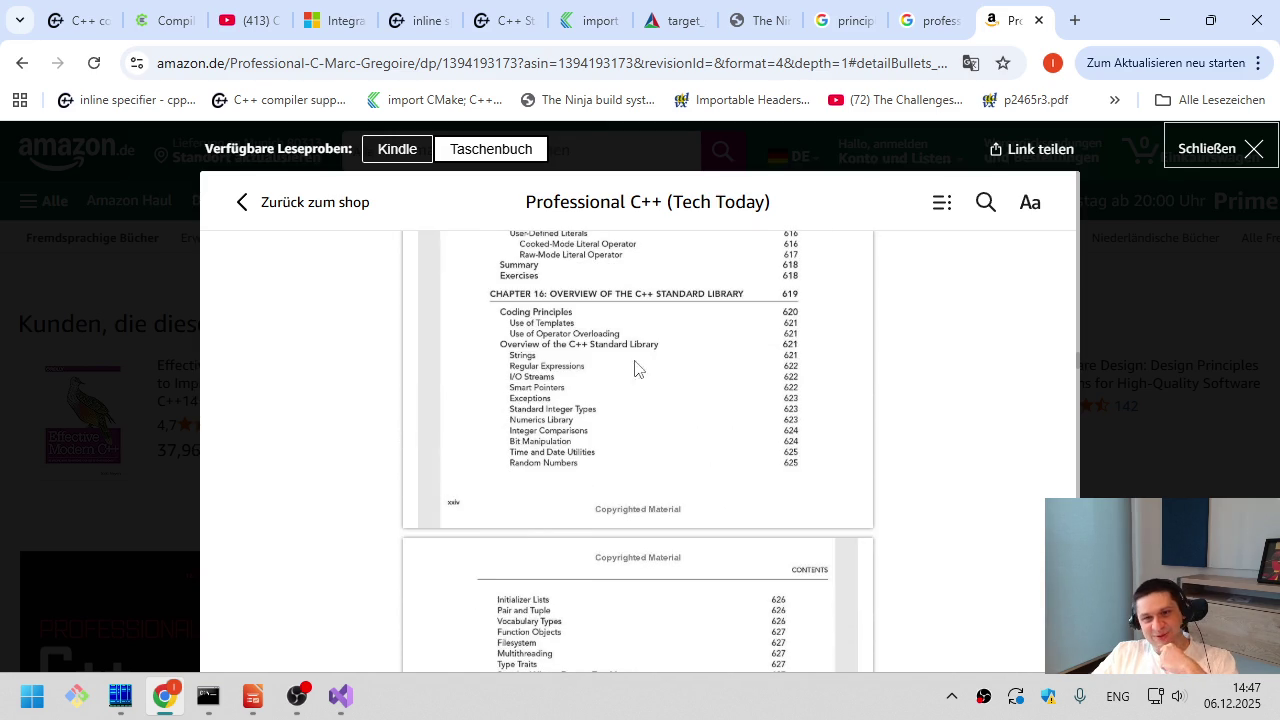
{"action": "scroll", "coordinate": [560, 428], "scroll_direction": "down", "scroll_amount": 10}
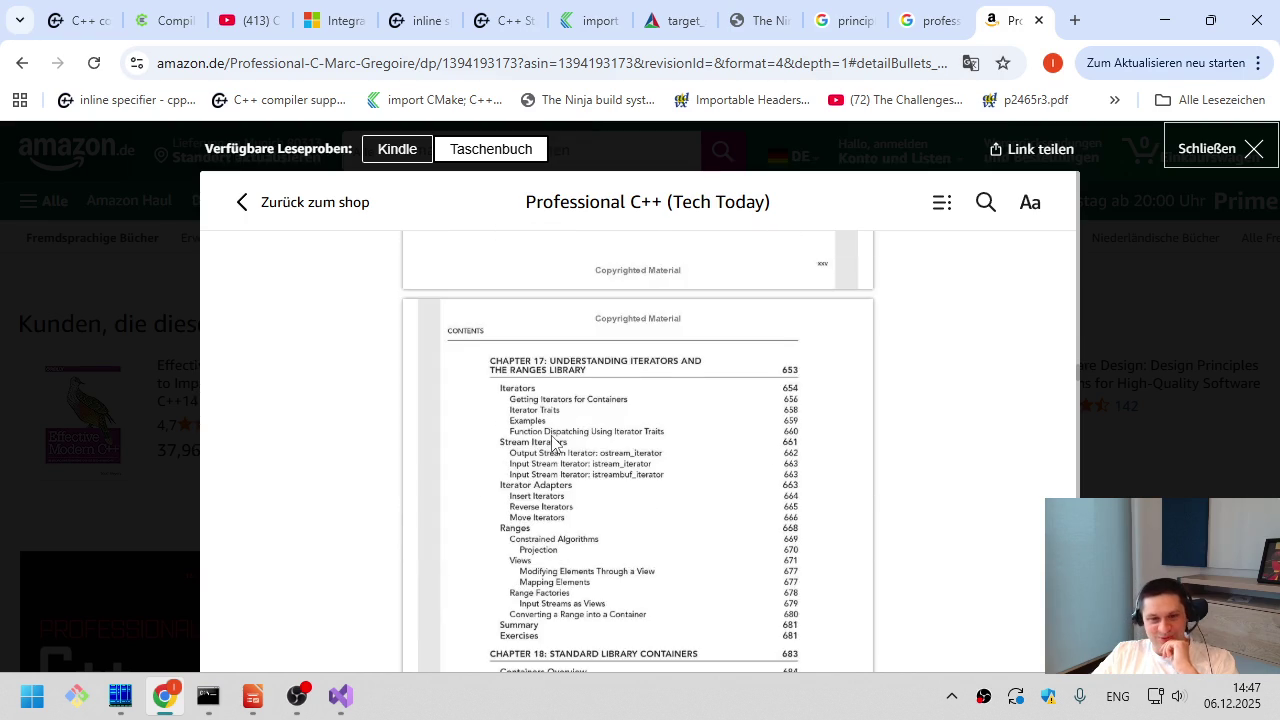
{"action": "scroll", "coordinate": [550, 444], "scroll_direction": "down", "scroll_amount": 5}
{"action": "scroll", "coordinate": [532, 489], "scroll_direction": "up", "scroll_amount": 3}
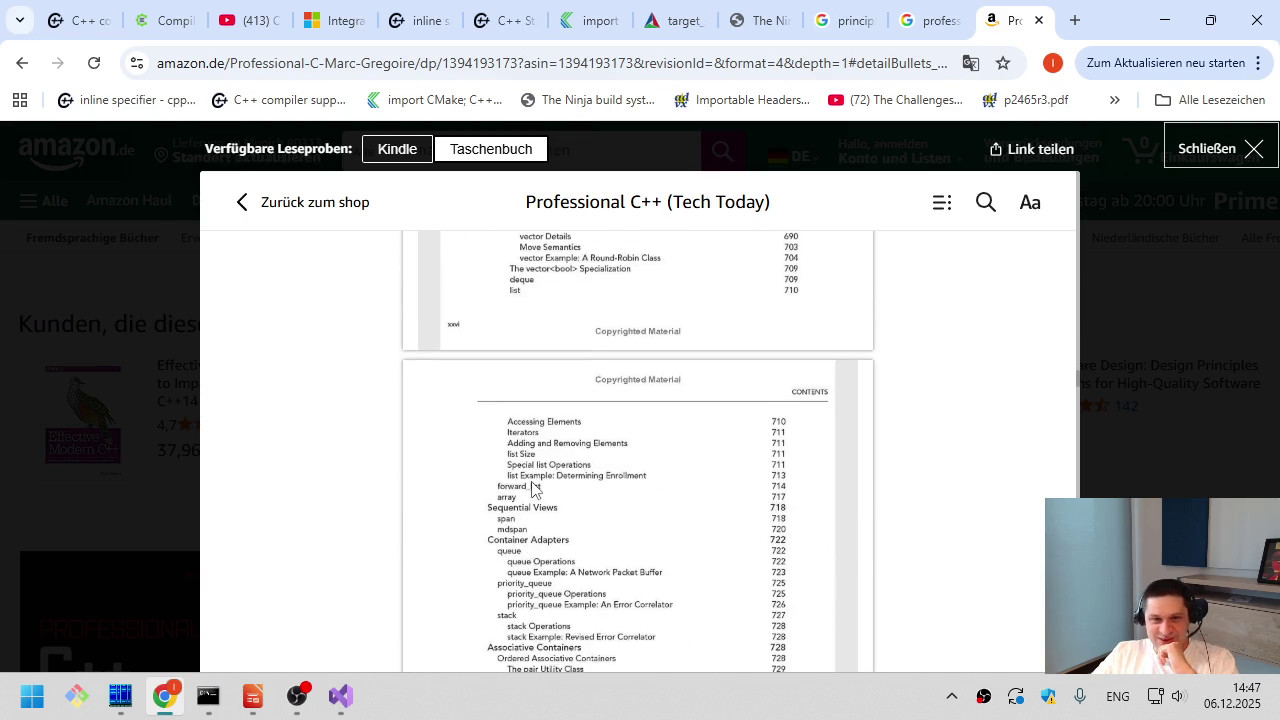
{"action": "scroll", "coordinate": [532, 489], "scroll_direction": "down", "scroll_amount": 10}
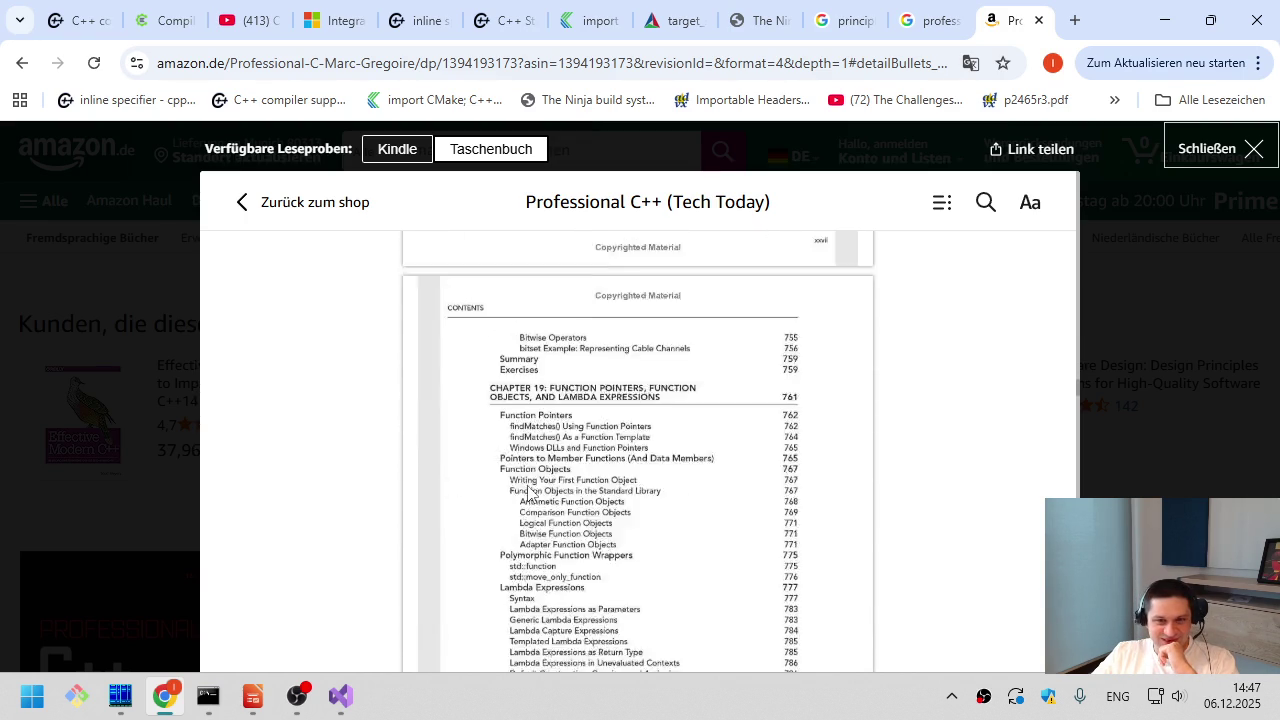
{"action": "scroll", "coordinate": [528, 492], "scroll_direction": "down", "scroll_amount": 15}
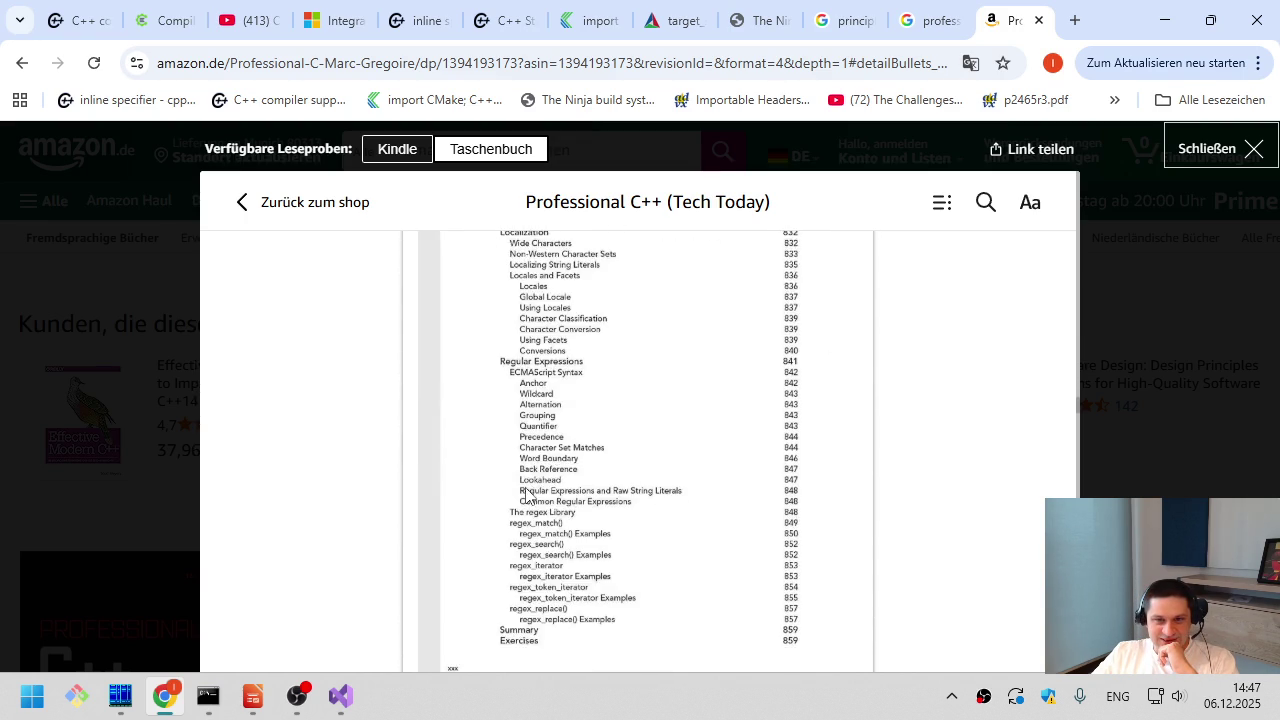
{"action": "scroll", "coordinate": [526, 495], "scroll_direction": "down", "scroll_amount": 4}
{"action": "scroll", "coordinate": [528, 493], "scroll_direction": "up", "scroll_amount": 1}
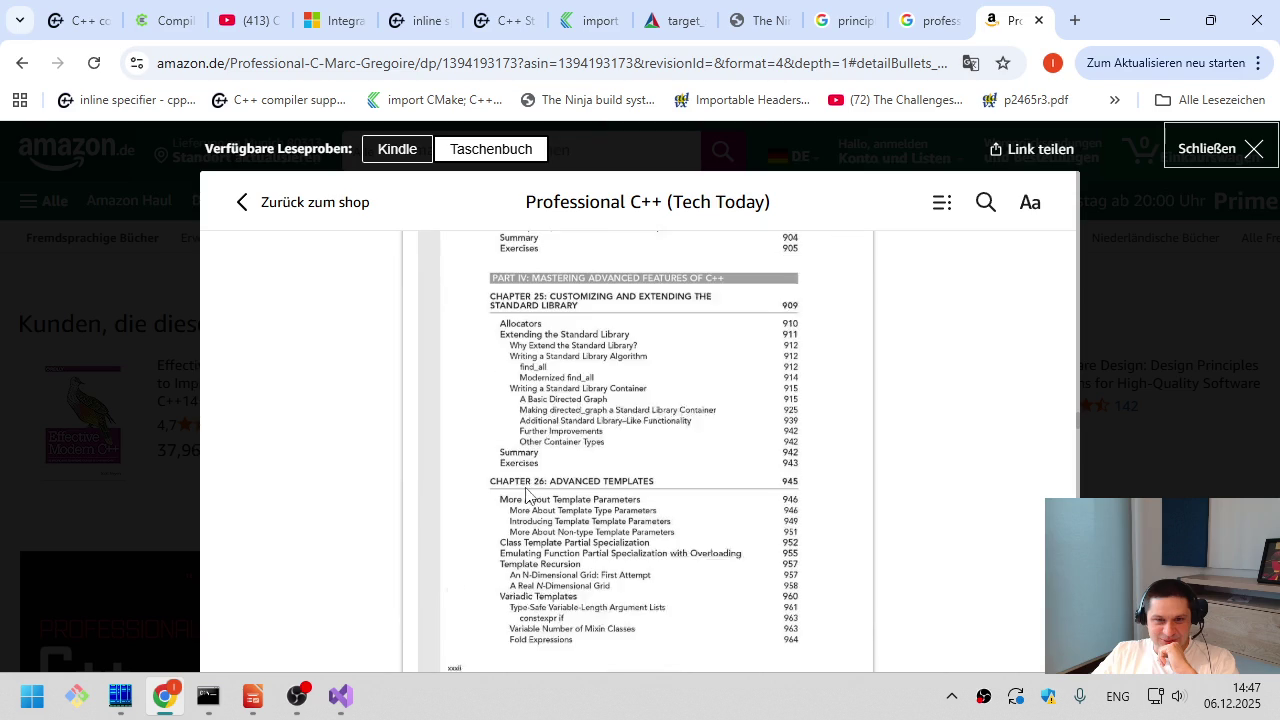
{"action": "scroll", "coordinate": [527, 492], "scroll_direction": "down", "scroll_amount": 8}
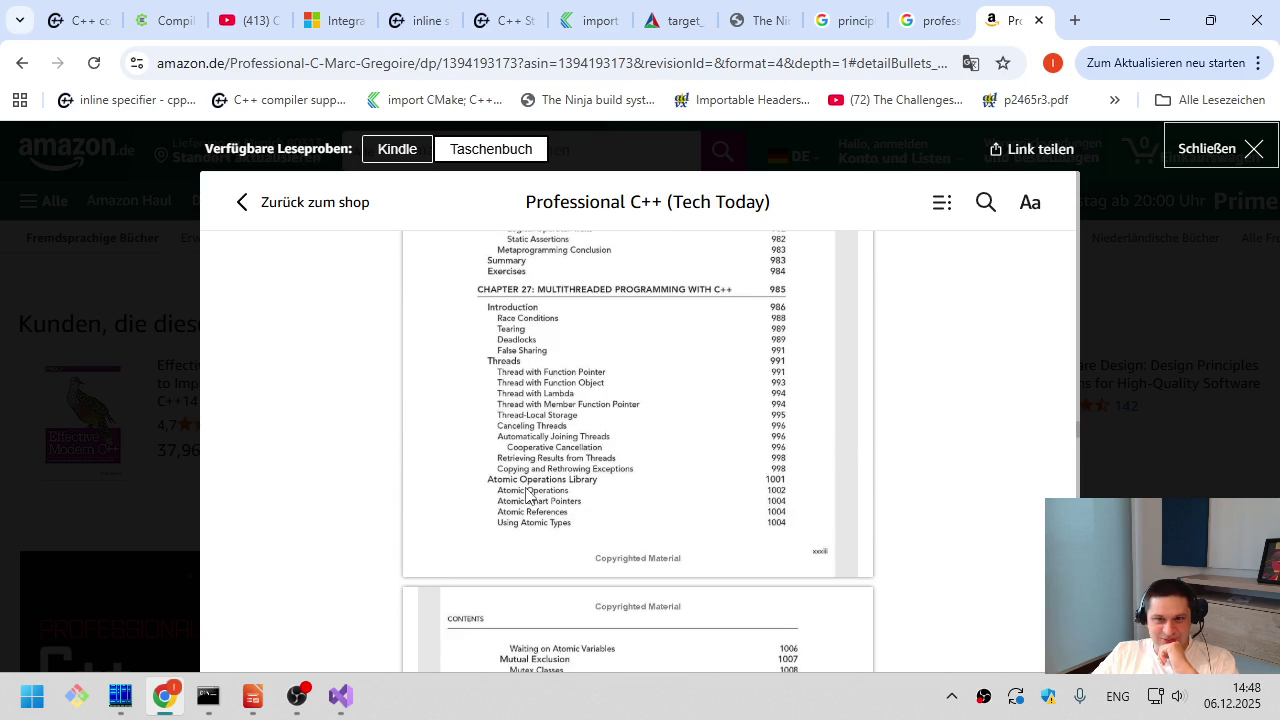
{"action": "scroll", "coordinate": [527, 492], "scroll_direction": "down", "scroll_amount": 10}
{"action": "scroll", "coordinate": [526, 495], "scroll_direction": "down", "scroll_amount": 10}
{"action": "scroll", "coordinate": [526, 497], "scroll_direction": "down", "scroll_amount": 10}
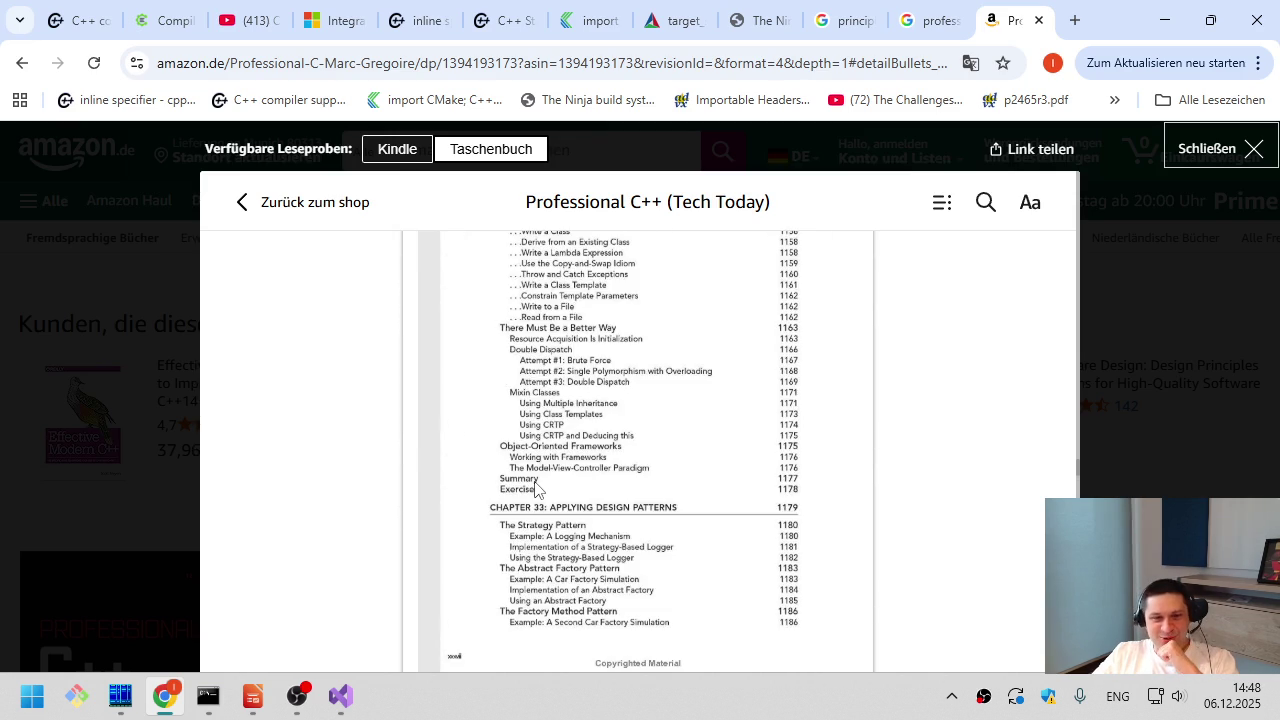
{"action": "scroll", "coordinate": [535, 489], "scroll_direction": "down", "scroll_amount": 10}
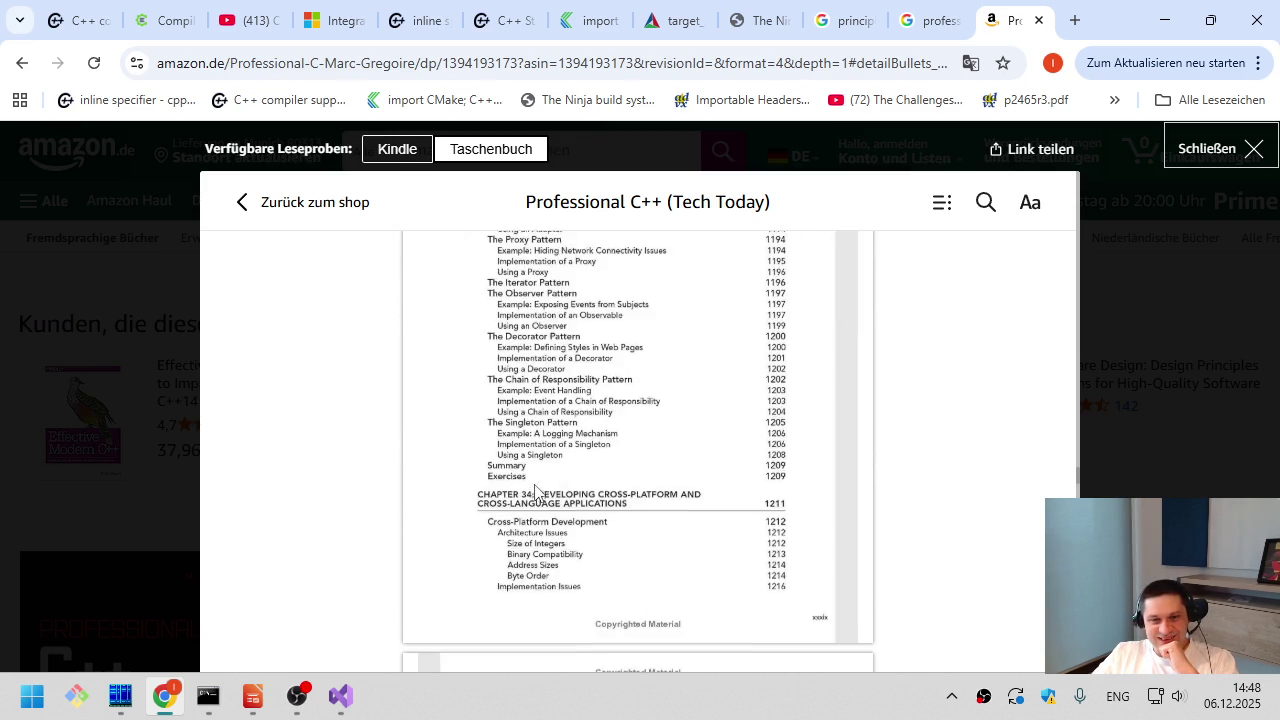
{"action": "scroll", "coordinate": [534, 492], "scroll_direction": "up", "scroll_amount": 3}
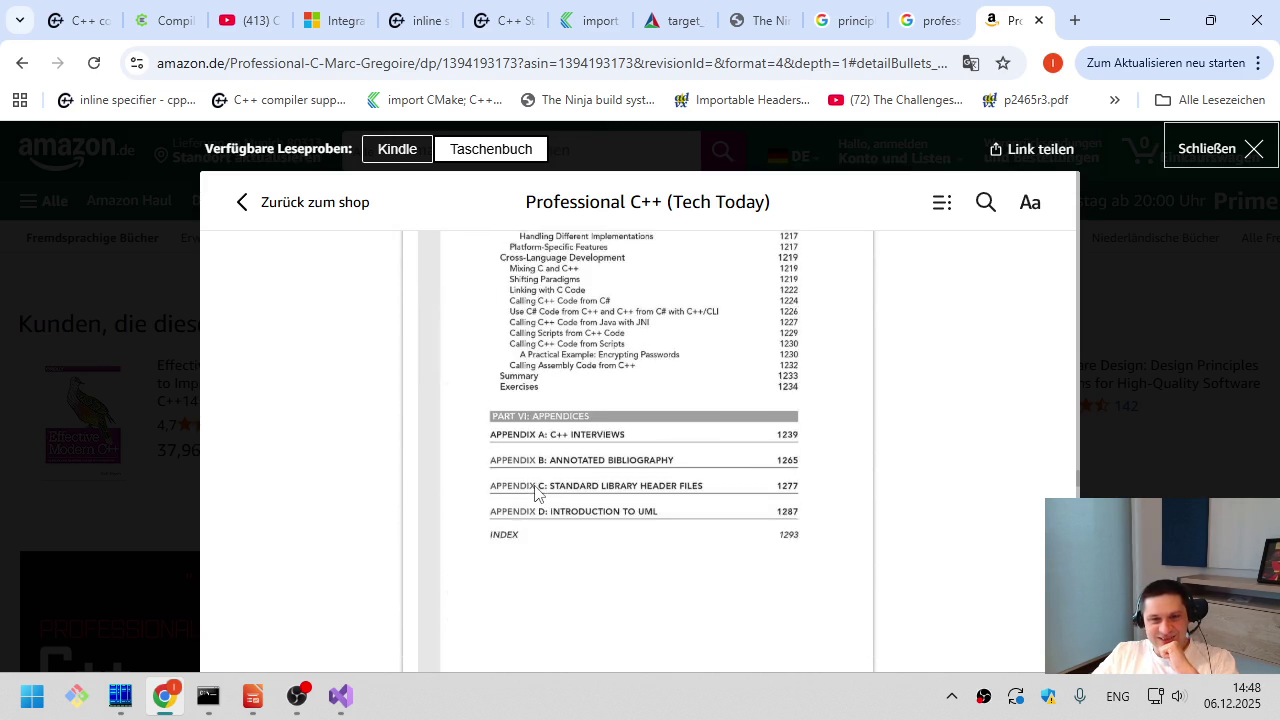
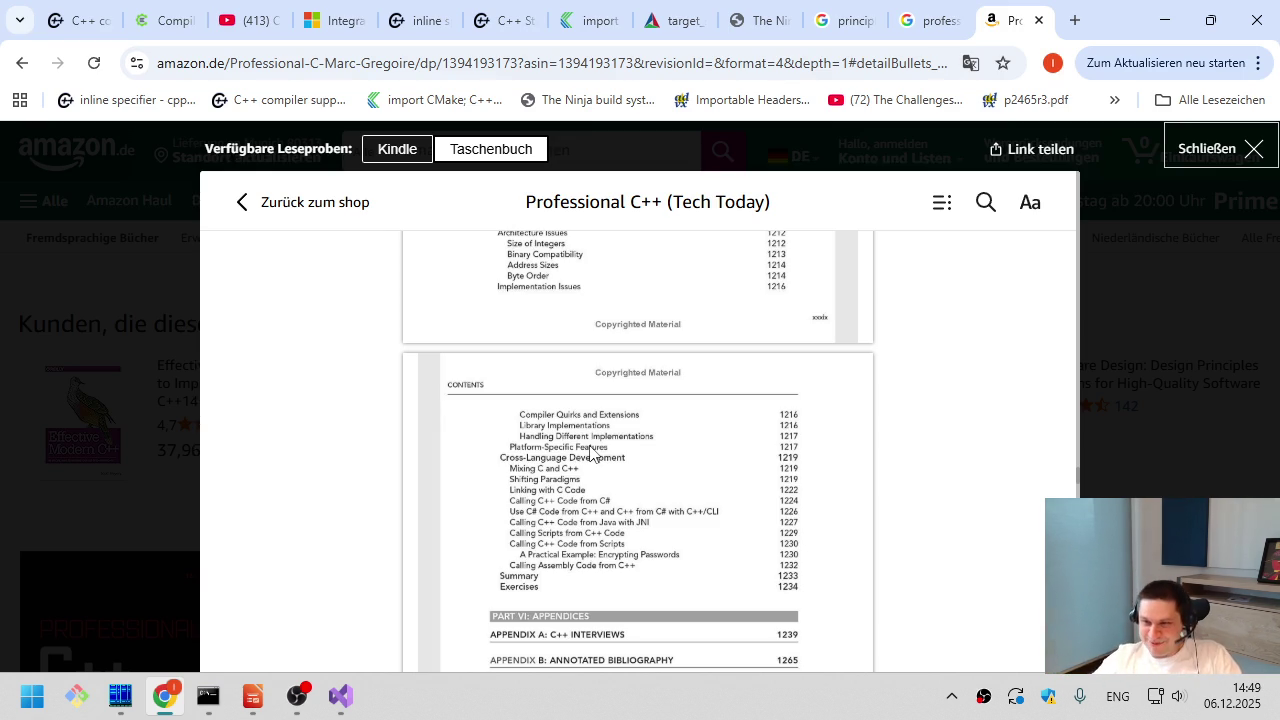
- Close the Professional C++ Kindle preview and scroll back to the top of its product page
{"action": "left_click", "coordinate": [1212, 150]}
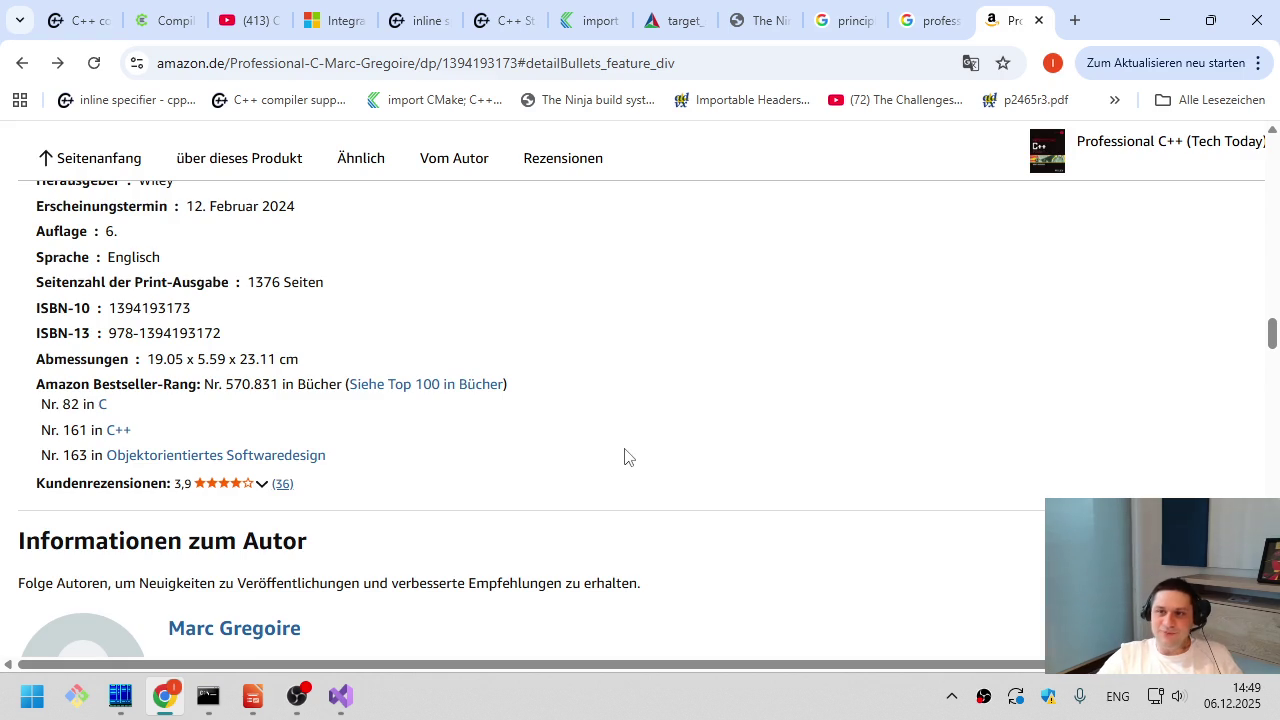
{"action": "scroll", "coordinate": [623, 457], "scroll_direction": "up", "scroll_amount": 10}
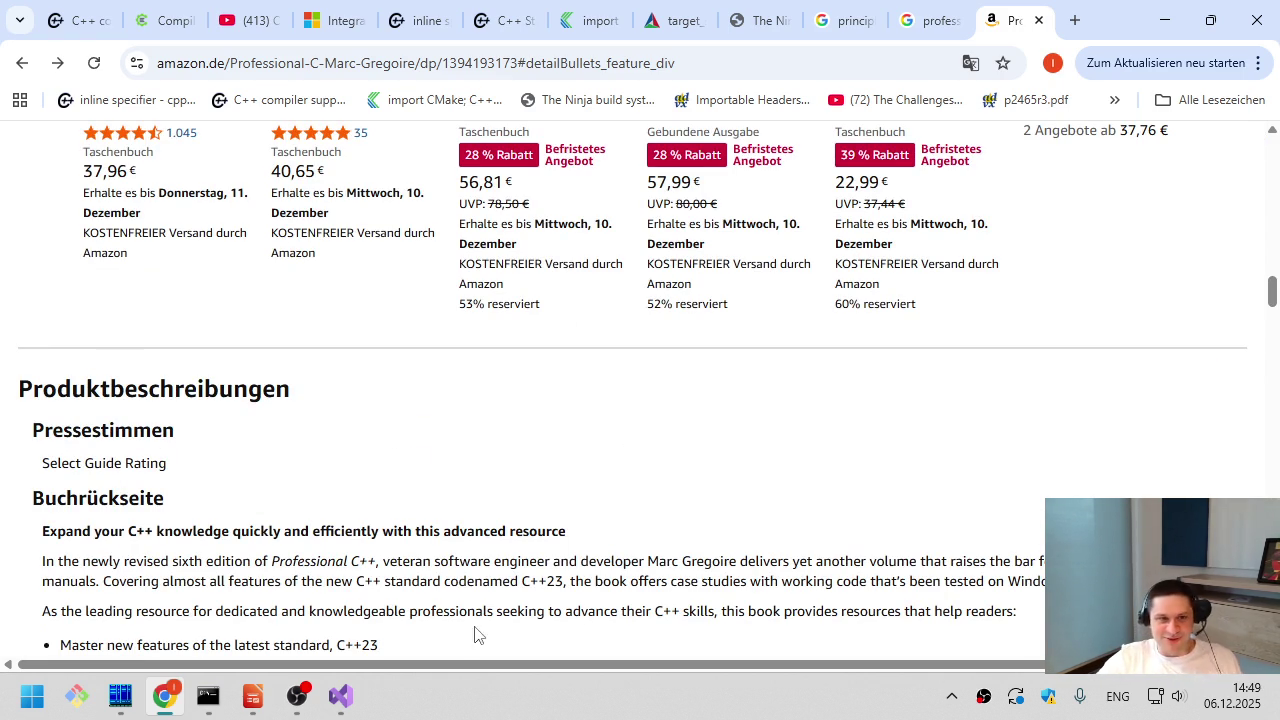
{"action": "scroll", "coordinate": [480, 600], "scroll_direction": "up", "scroll_amount": 20}
{"action": "scroll", "coordinate": [466, 440], "scroll_direction": "up", "scroll_amount": 5}
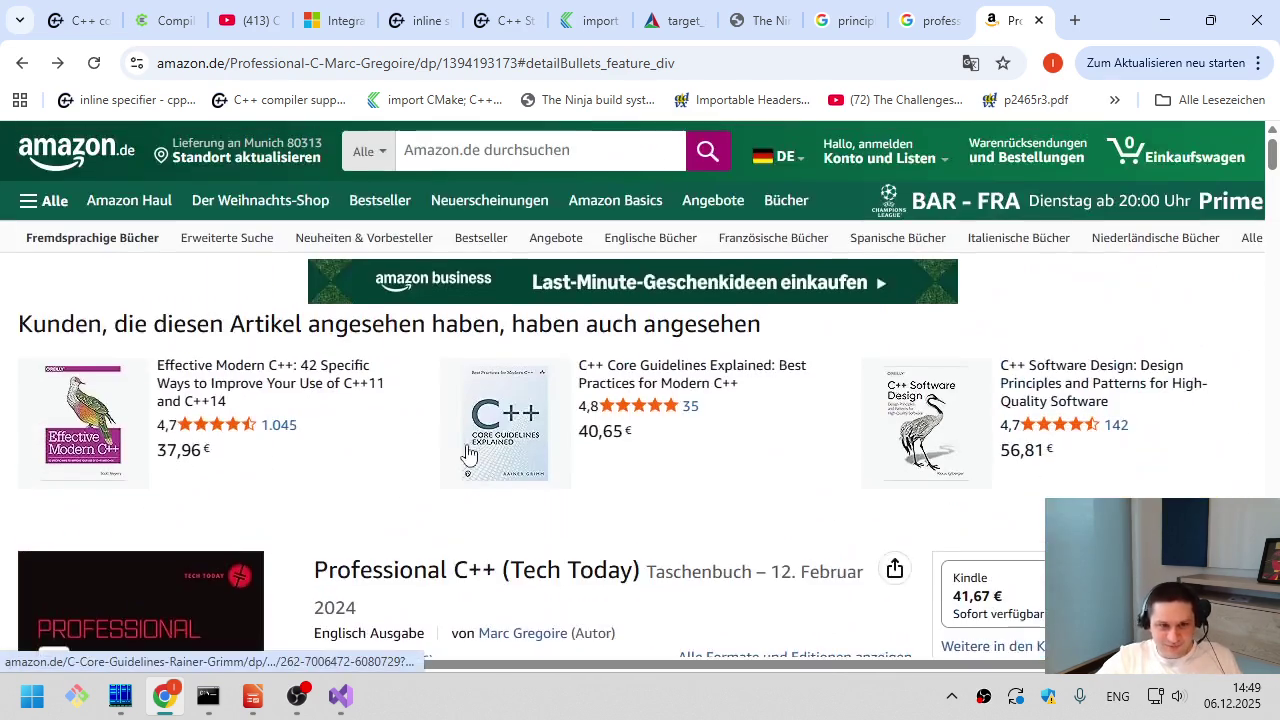
{"action": "scroll", "coordinate": [610, 590], "scroll_direction": "down", "scroll_amount": 3}
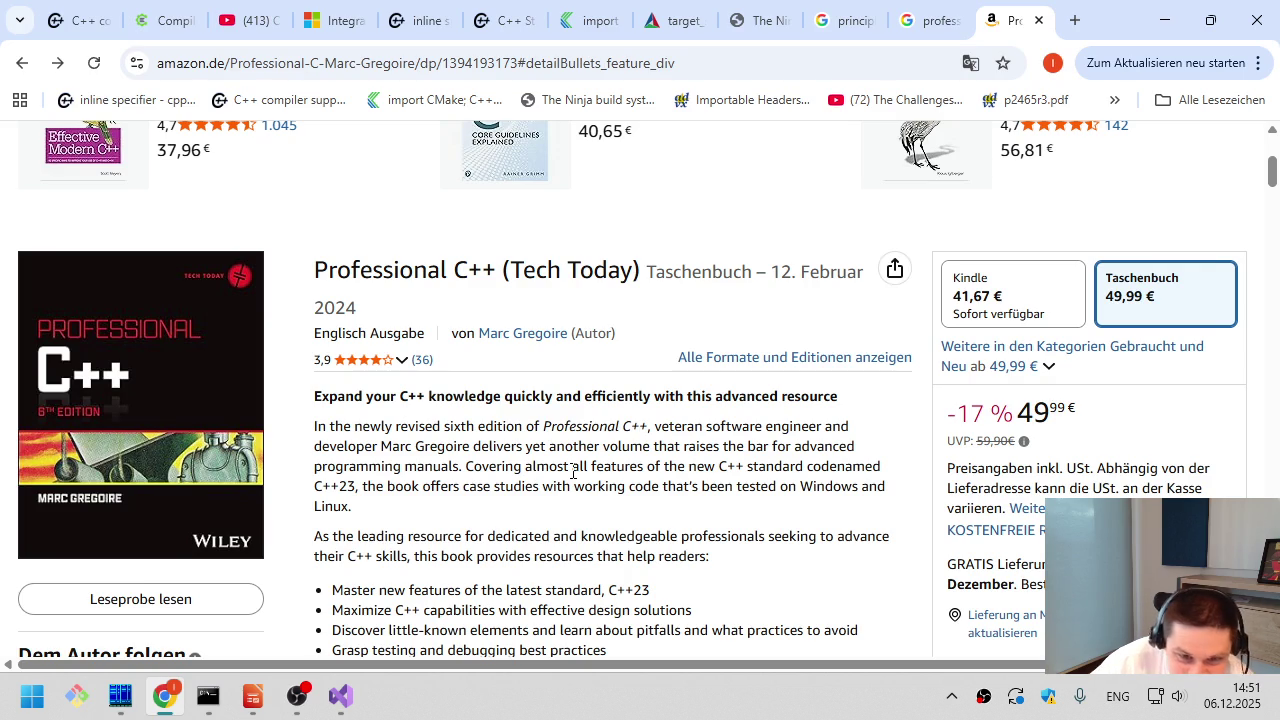
{"action": "mouse_move", "coordinate": [546, 514]}
{"action": "left_mouse_down"}
{"action": "mouse_move", "coordinate": [306, 398]}
{"action": "mouse_move", "coordinate": [449, 513]}
{"action": "mouse_move", "coordinate": [293, 398]}
{"action": "mouse_move", "coordinate": [740, 558]}
{"action": "left_mouse_up"}
- Highlight more of the book description, then close the Amazon and search result tabs
{"action": "left_click_drag", "start_coordinate": [749, 560], "coordinate": [300, 394]}
{"action": "left_click", "coordinate": [306, 396]}
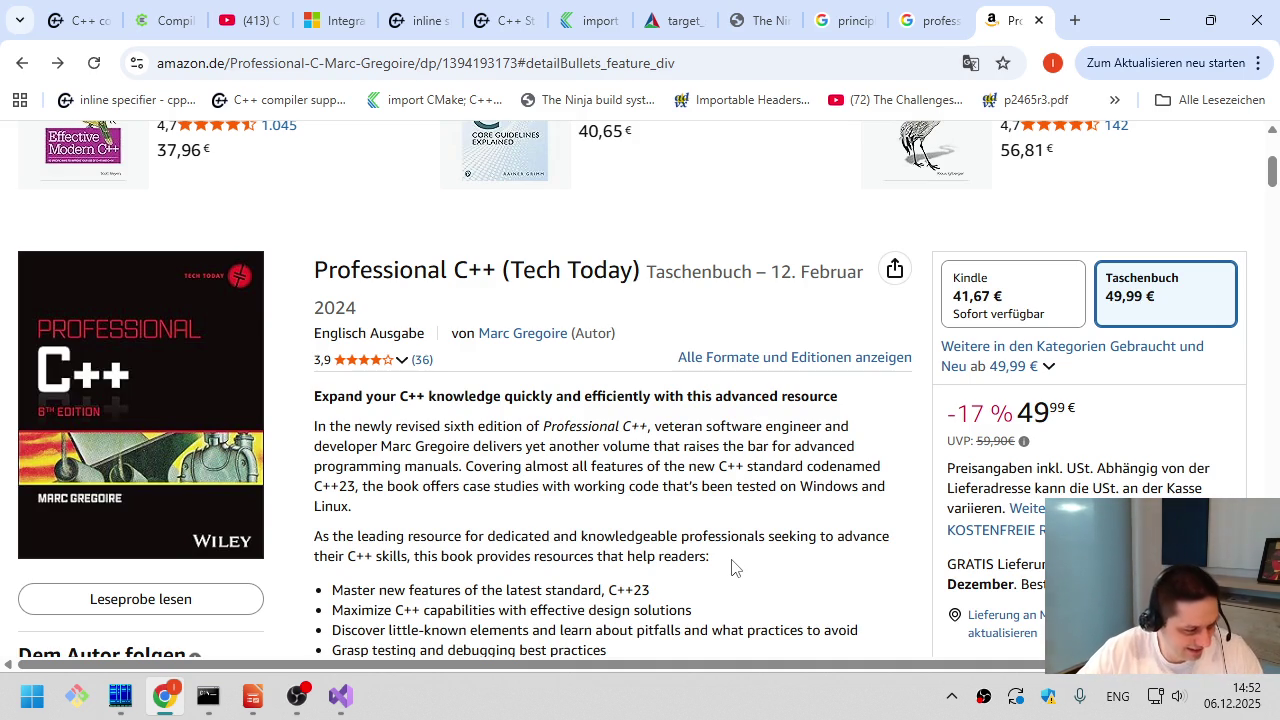
{"action": "key", "text": "ctrl+w"}
{"action": "key", "text": "ctrl+w"}
{"action": "key", "text": "ctrl+w"}
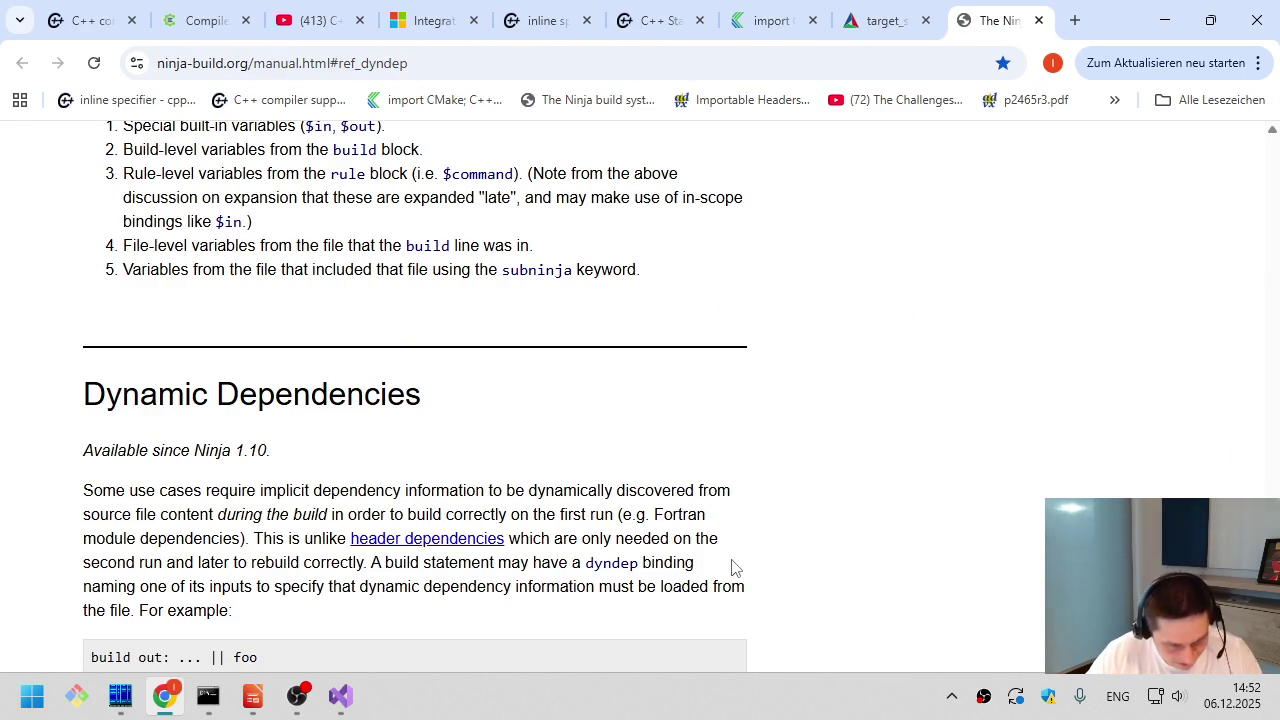
- Bring up the recording software via the modules-example project and switch to the Заставочка title scene
{"action": "left_click", "coordinate": [345, 700]}
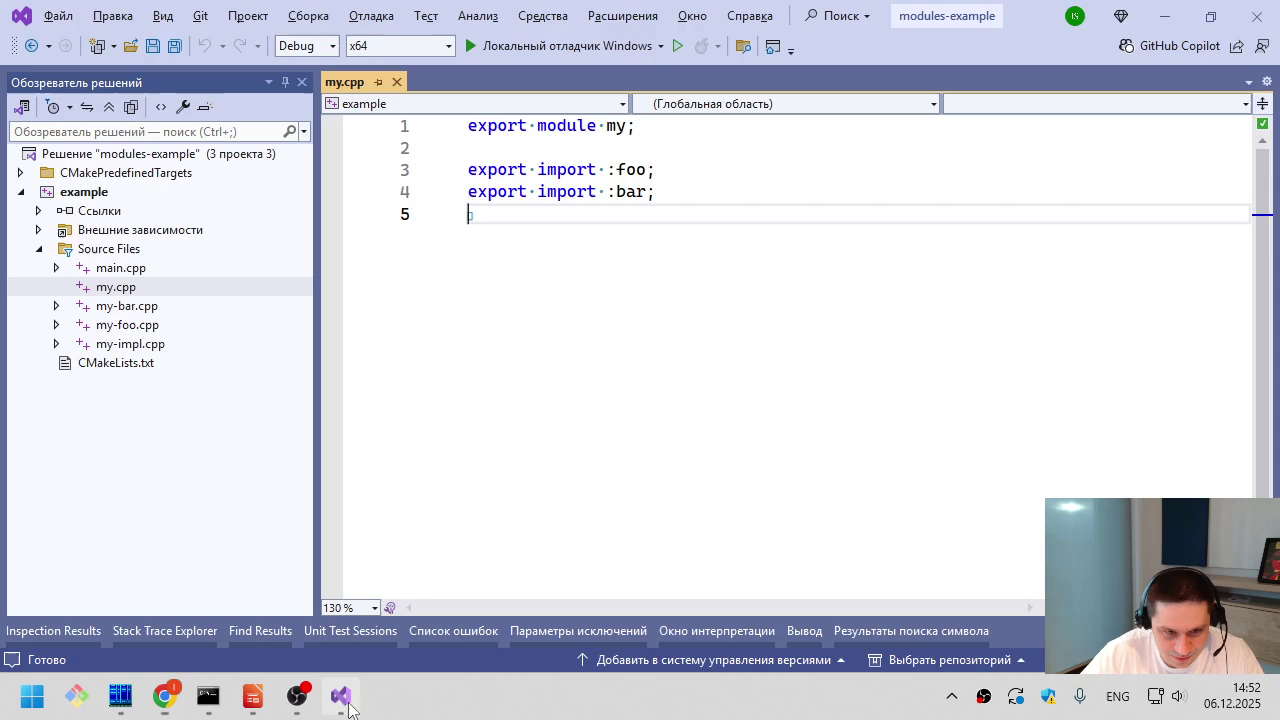
{"action": "left_click", "coordinate": [292, 692]}
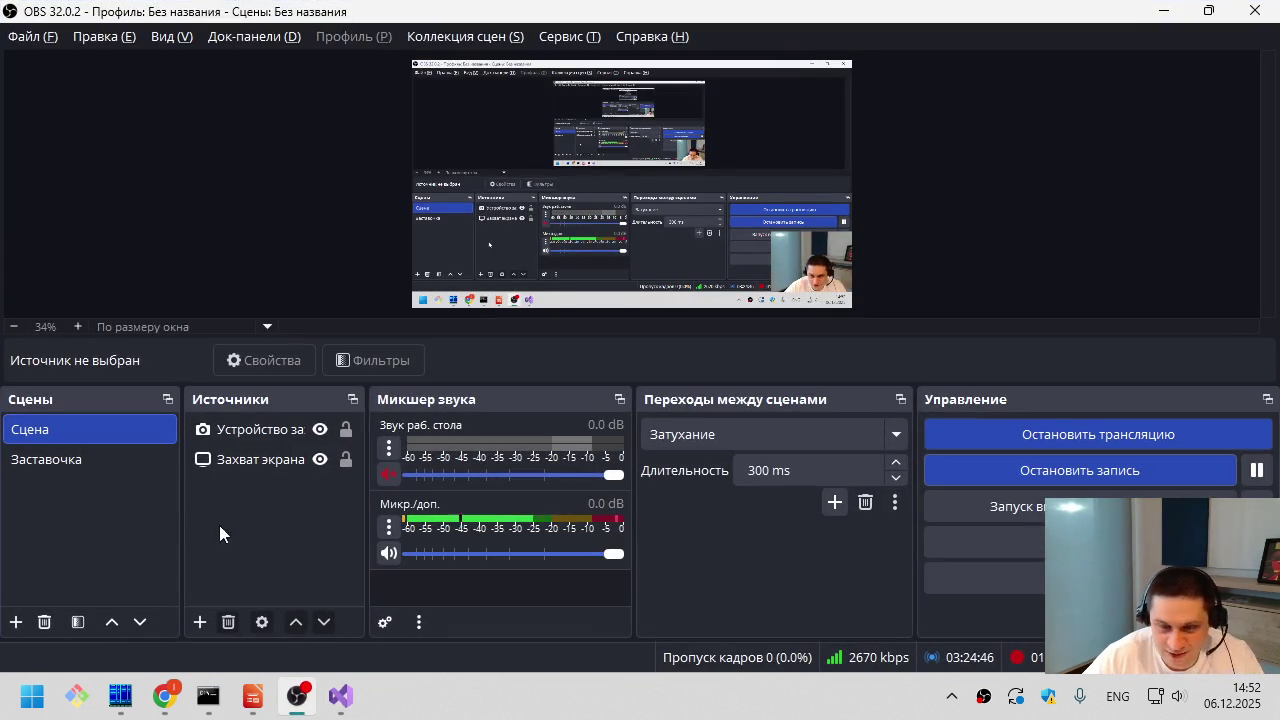
{"action": "left_click", "coordinate": [91, 463]}
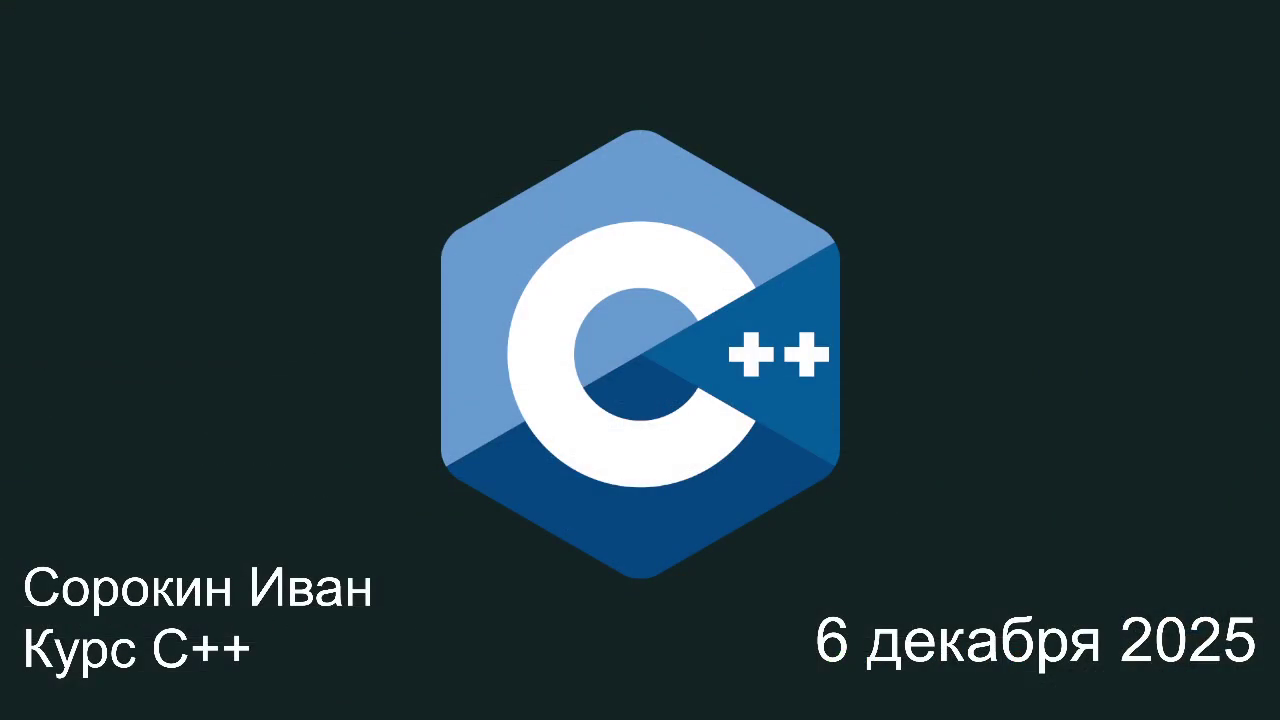